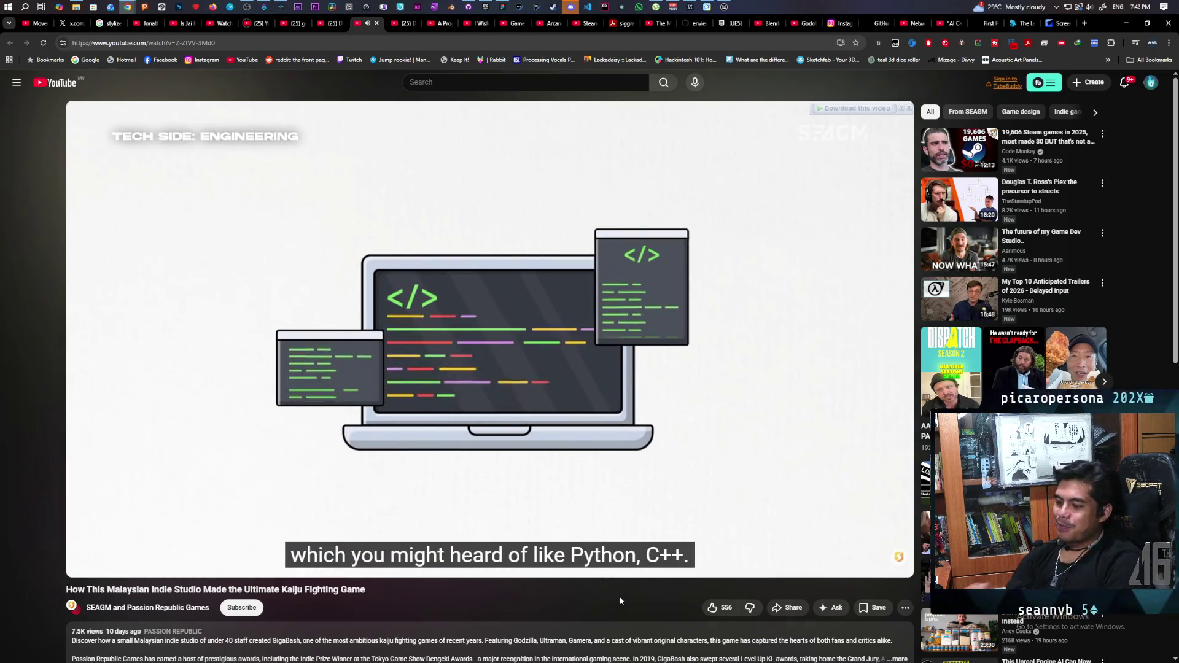
Pause and resume the kaiju studio documentary as it moves into the QA interview.
key("space")
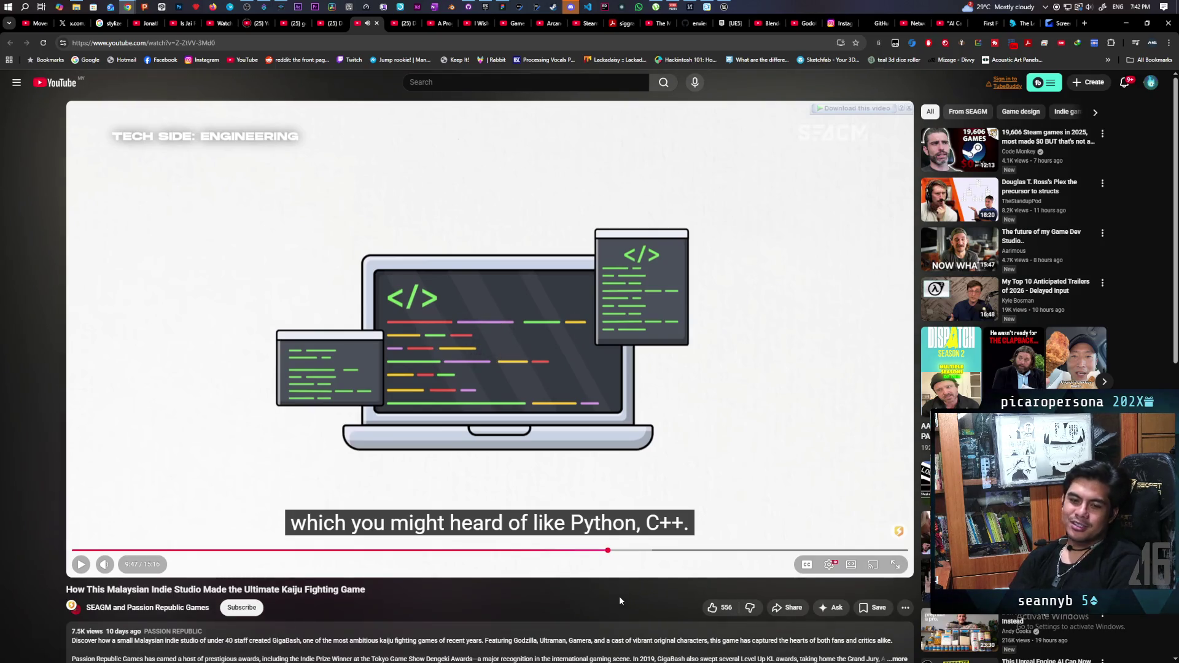
key("space")
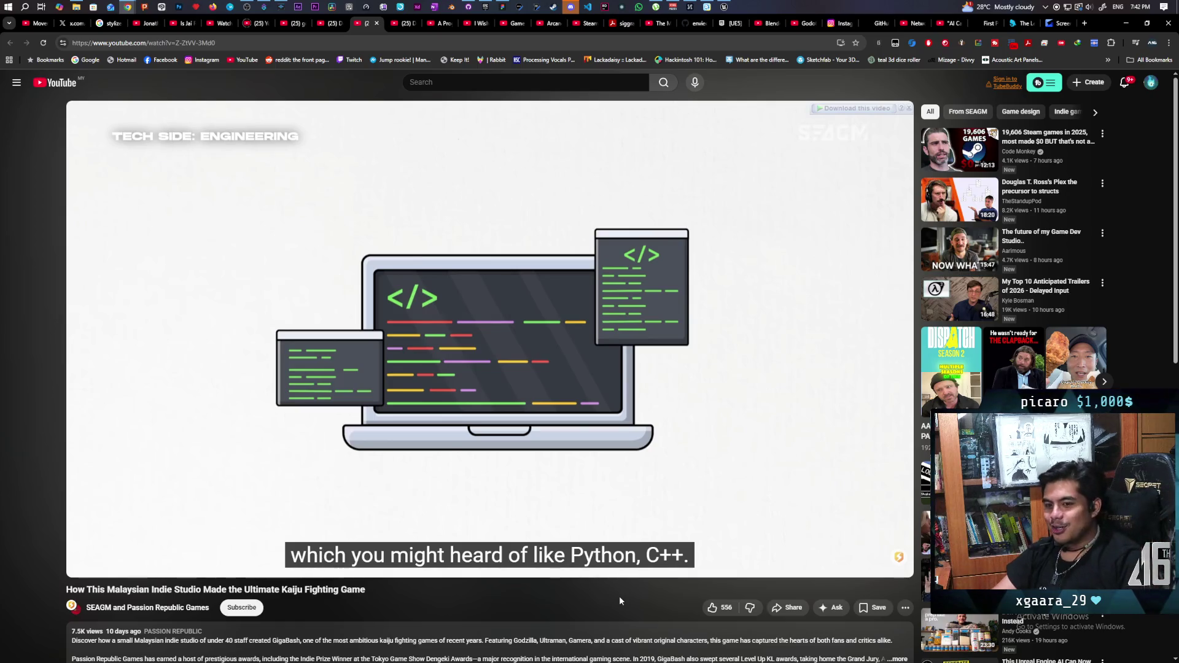
key("space")
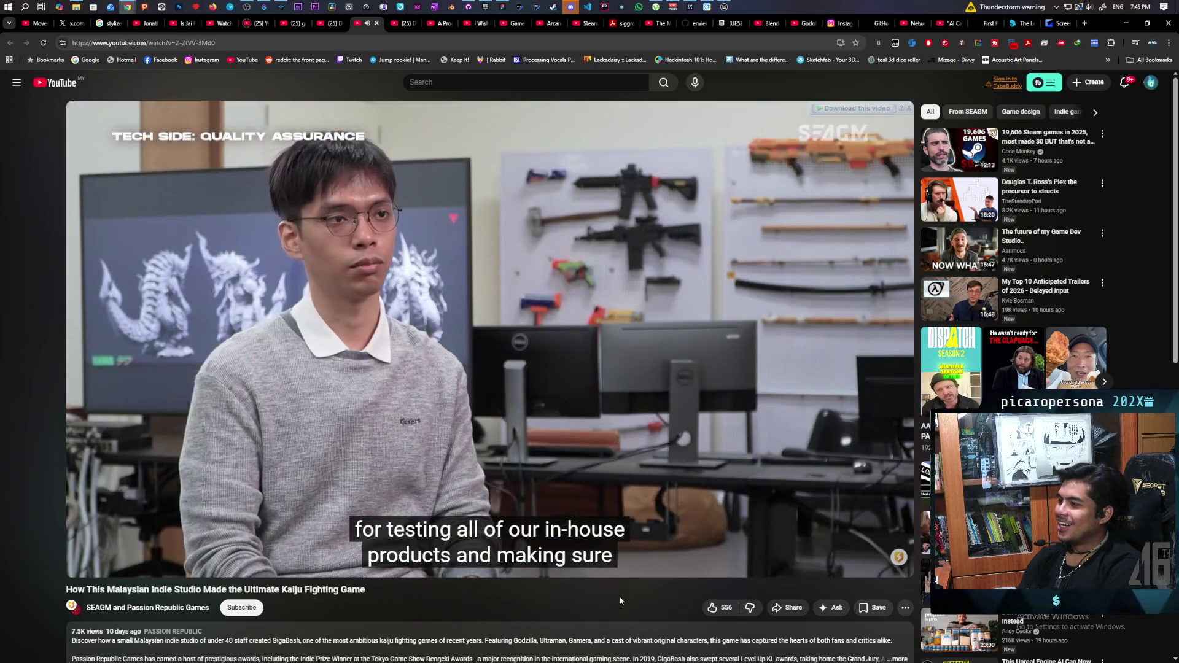
Pause, resume, then pause the documentary again on the QA tester interview.
key("space")
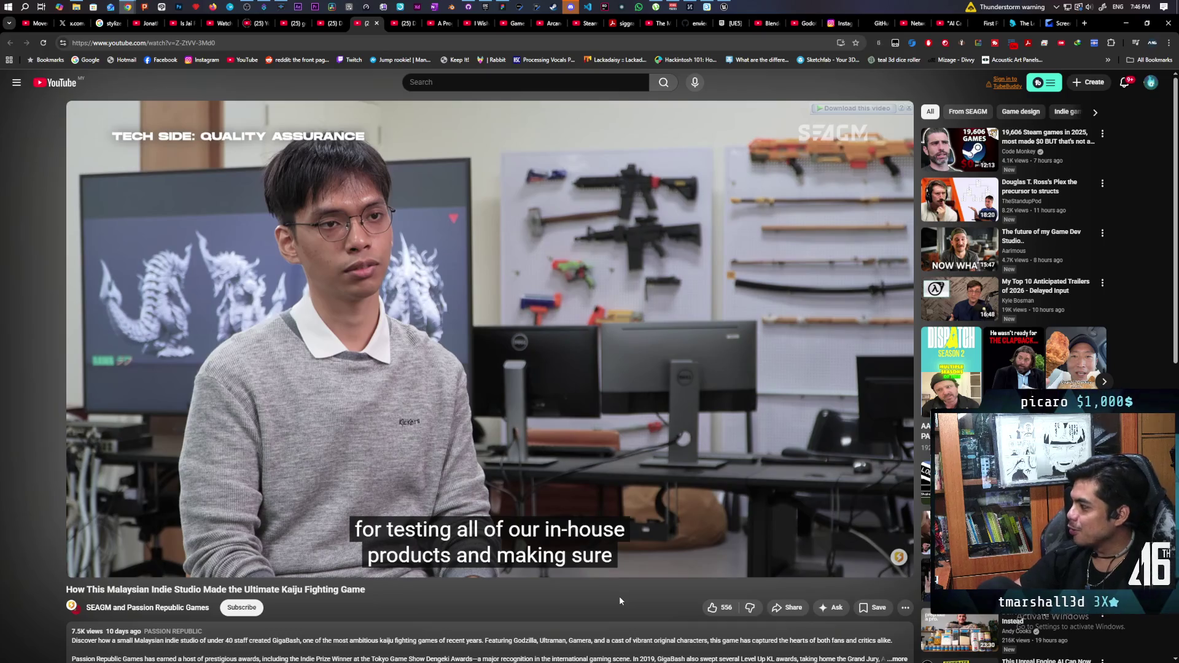
key("space")
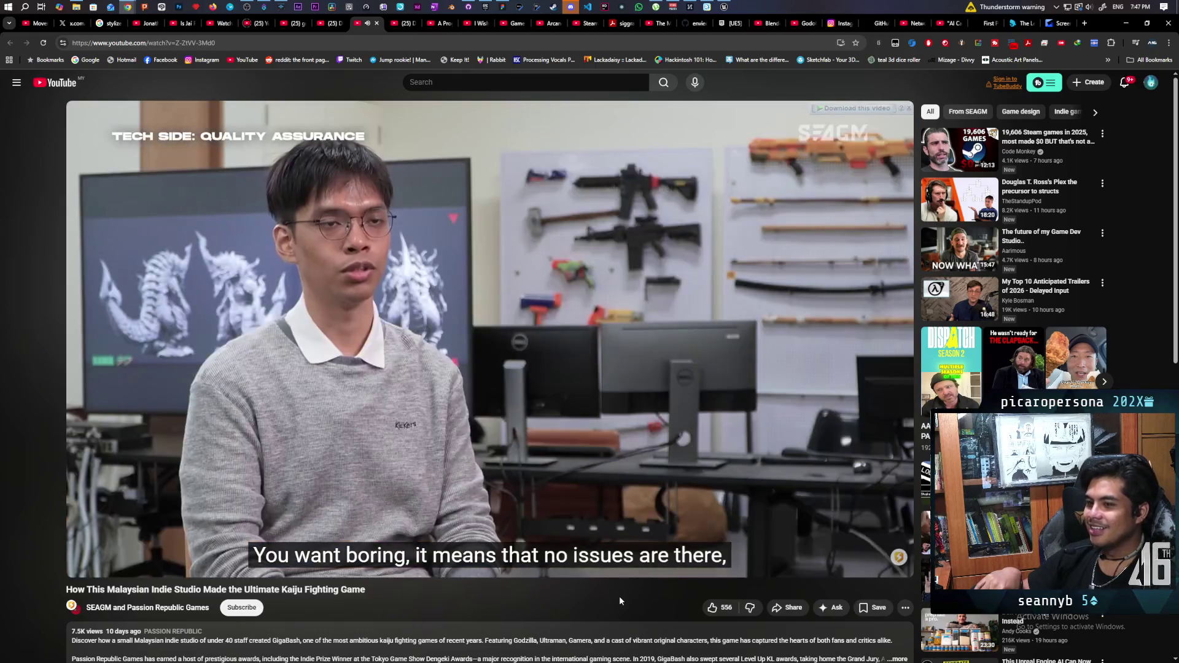
key("space")
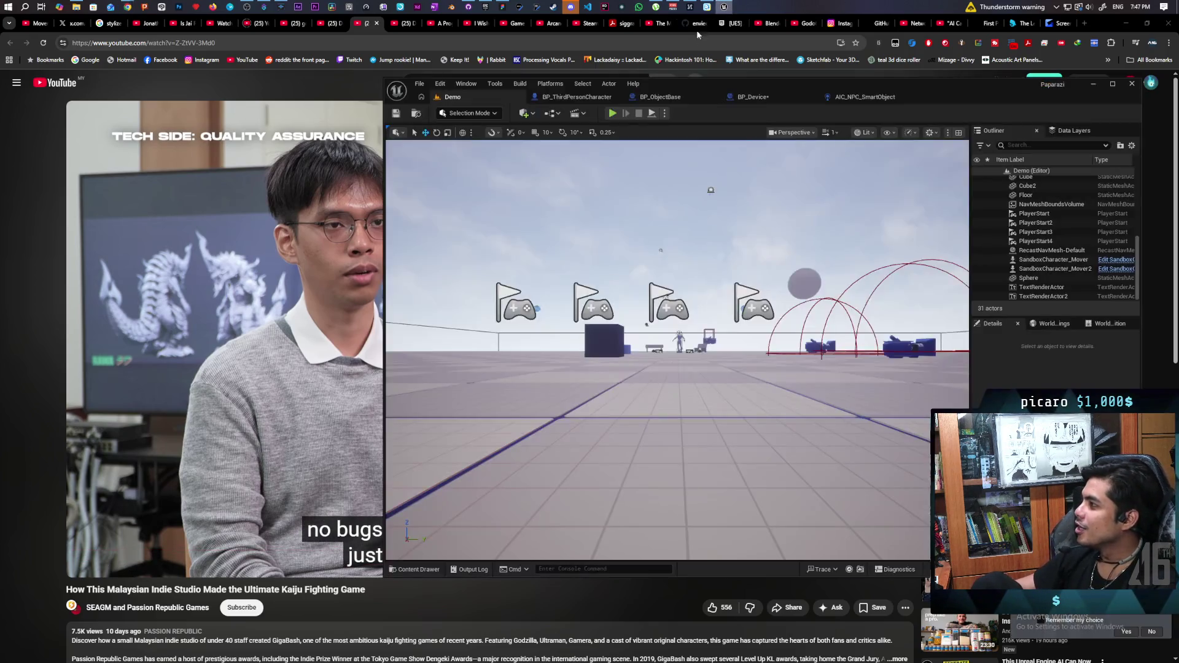
Bring Unreal Editor forward and start the Demo level as a multi-client play session.
left_click(735, 6)
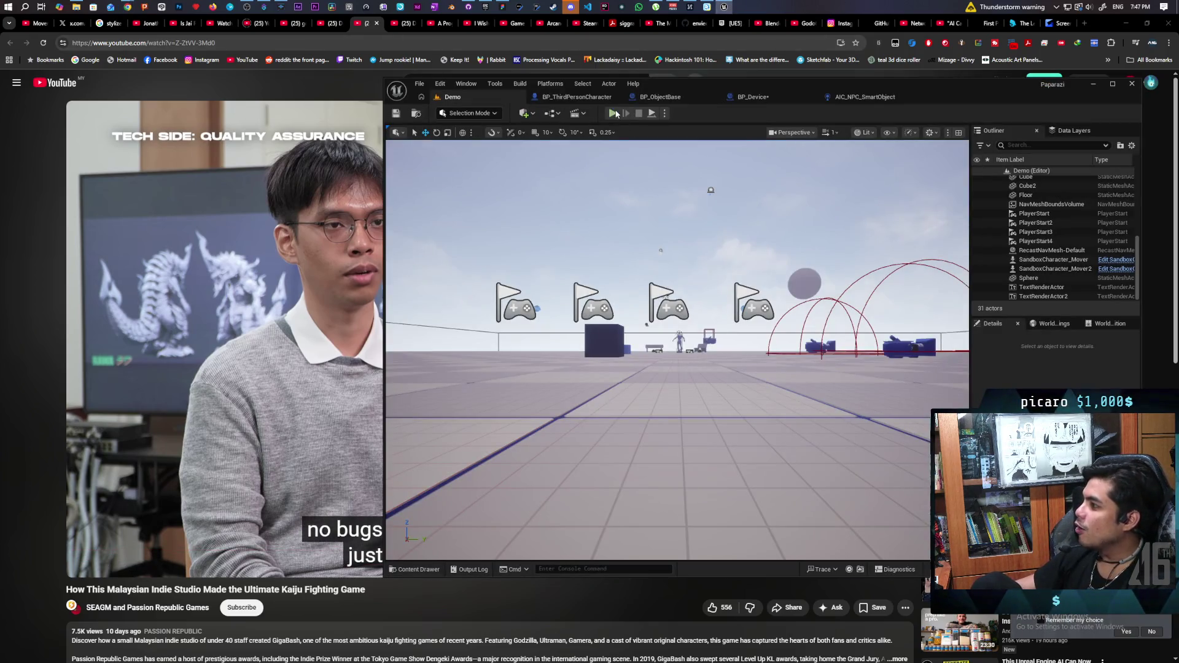
left_click(613, 113)
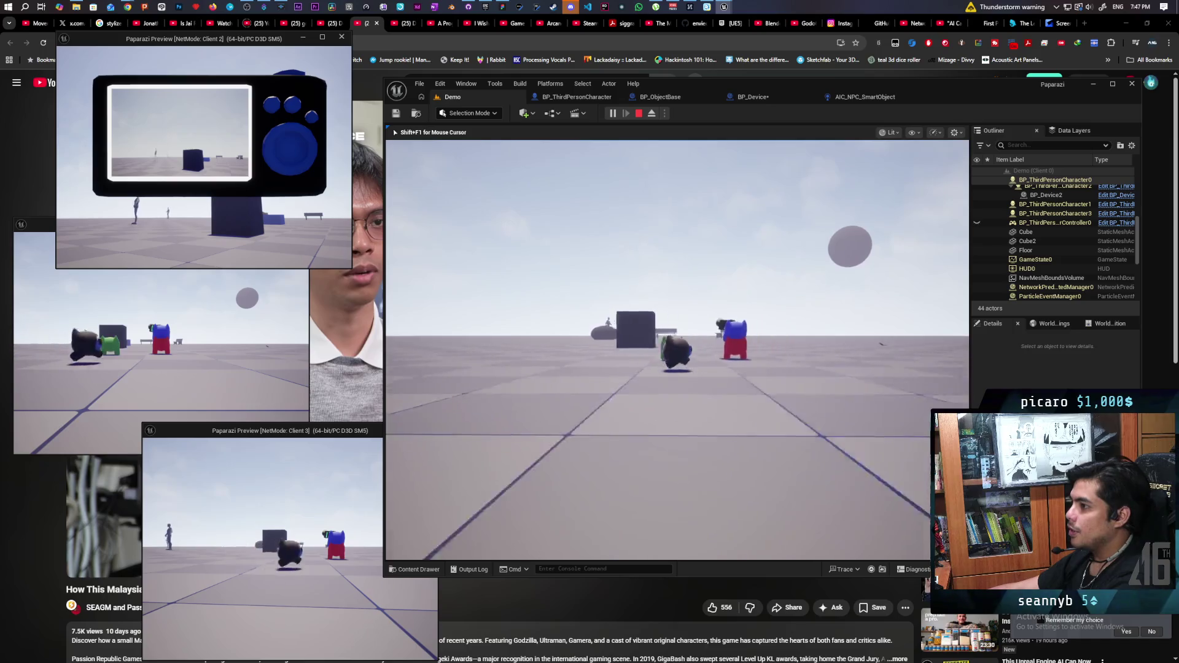
Switch windows and stop the running play session with Escape.
key("alt+Tab")
key("alt+Tab")
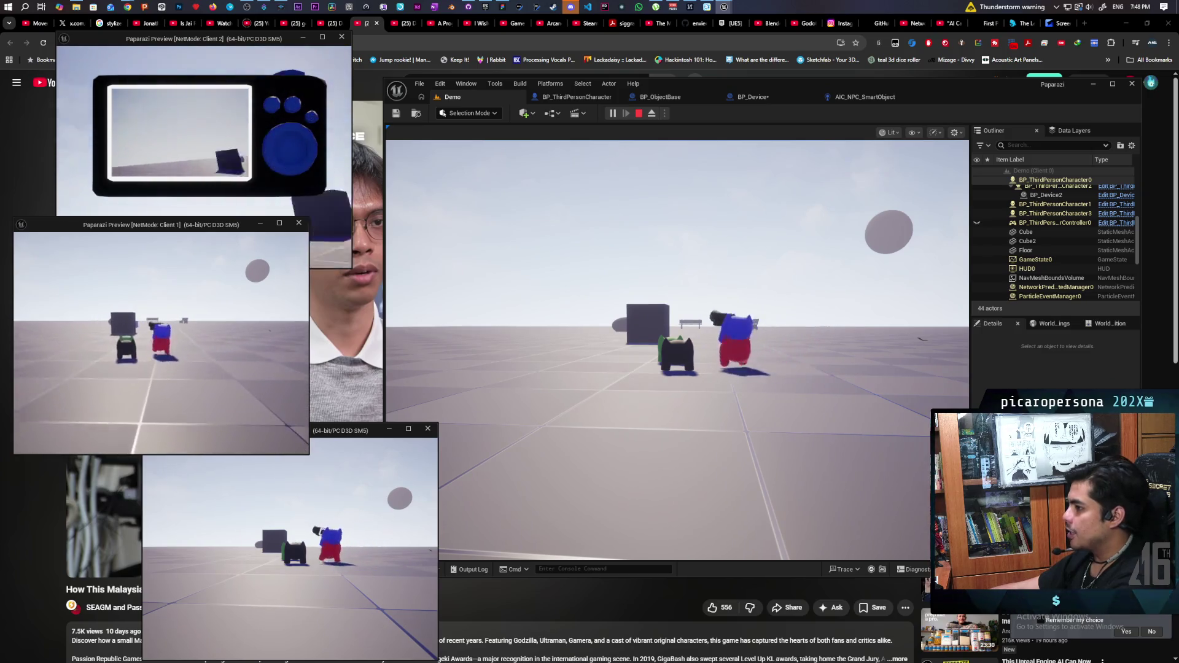
key("Escape")
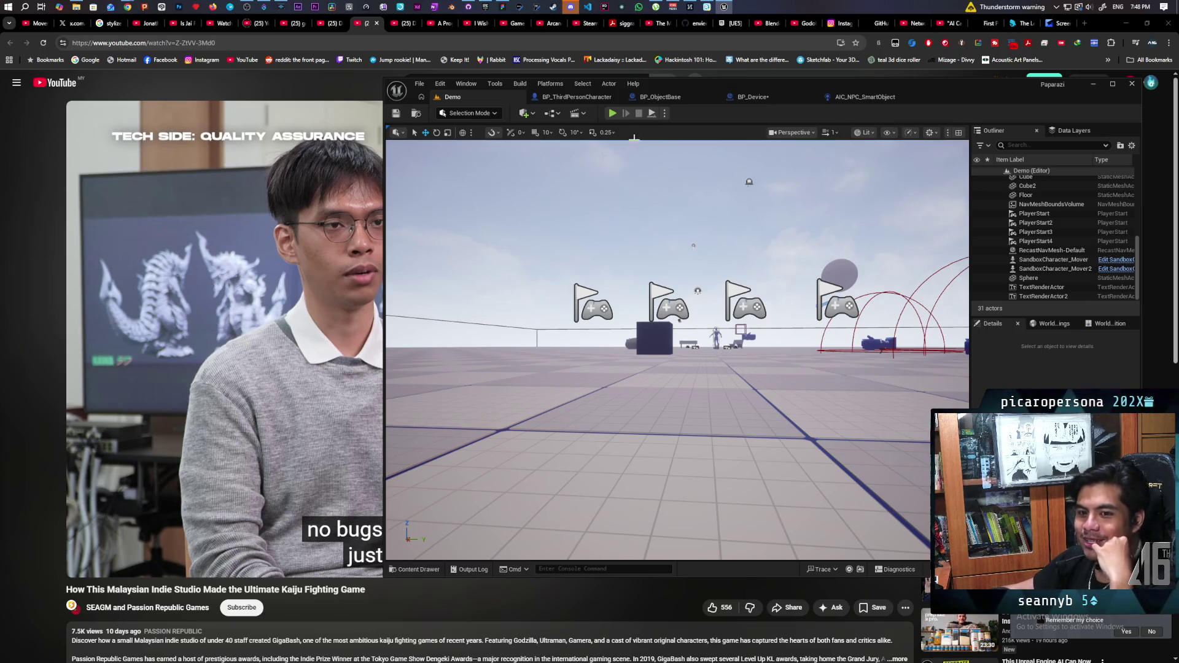
left_click(1098, 88)
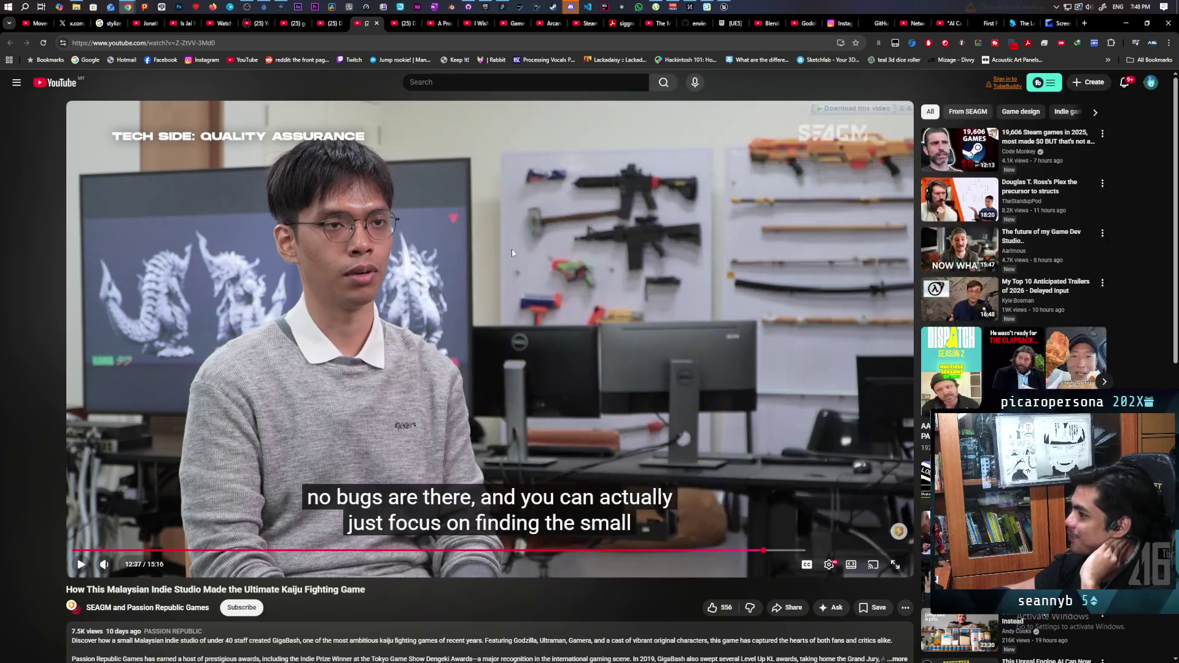
Resume the indie studio documentary from about 12:39.
left_click(437, 291)
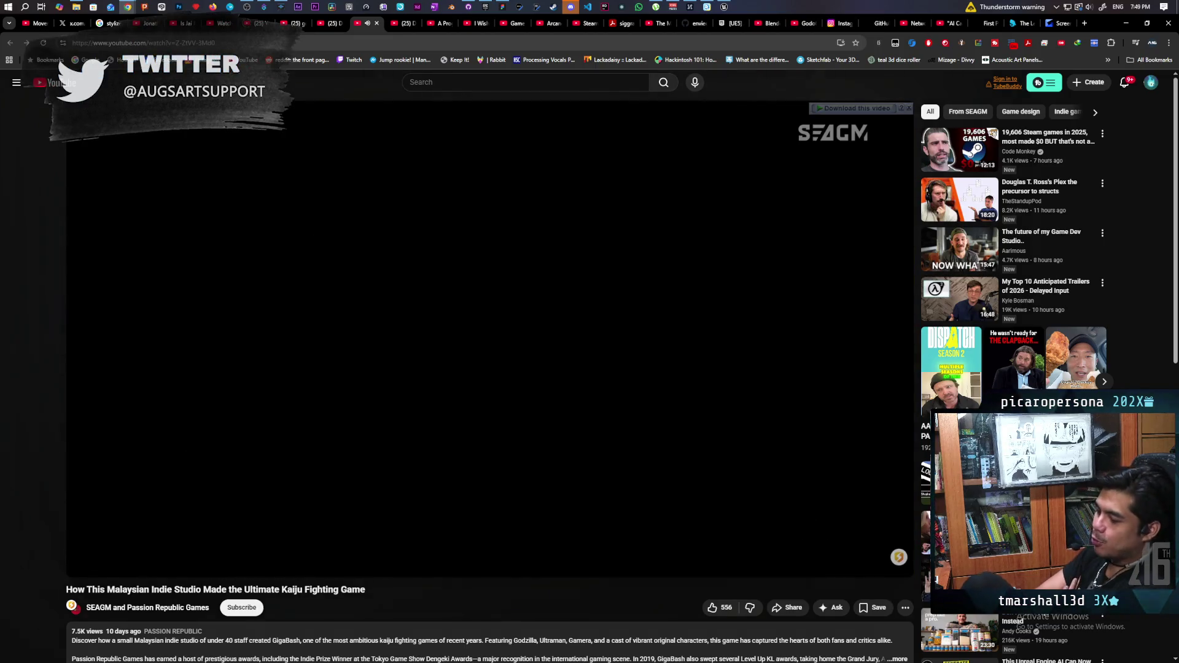
left_click(438, 296)
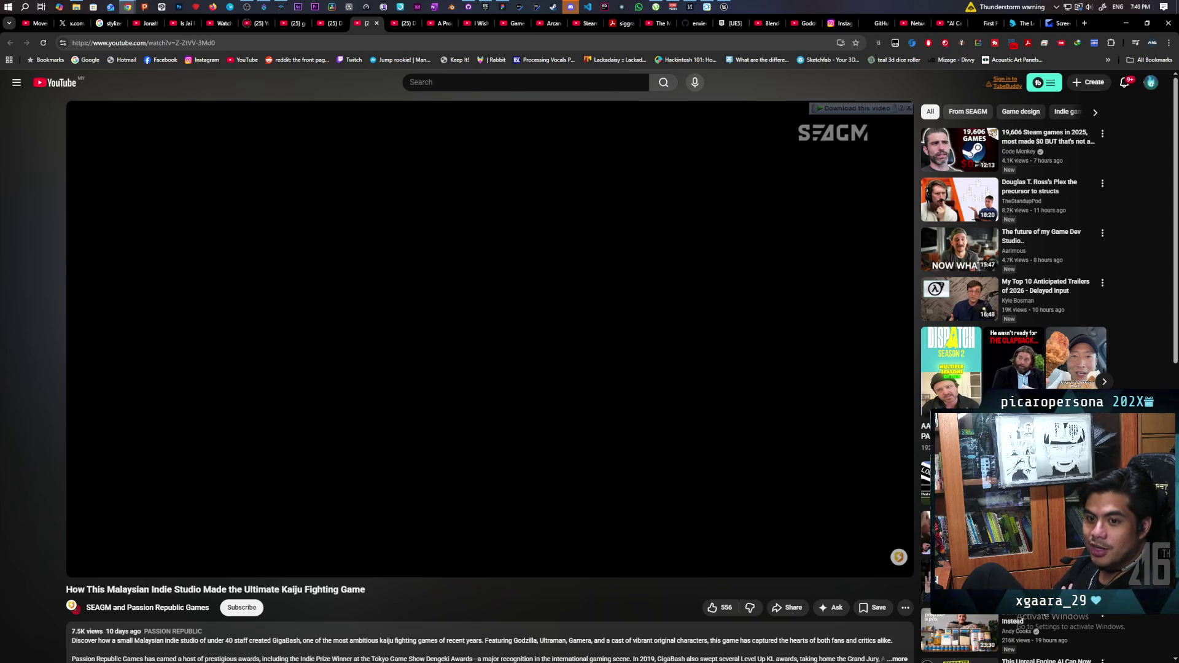
left_click(438, 290)
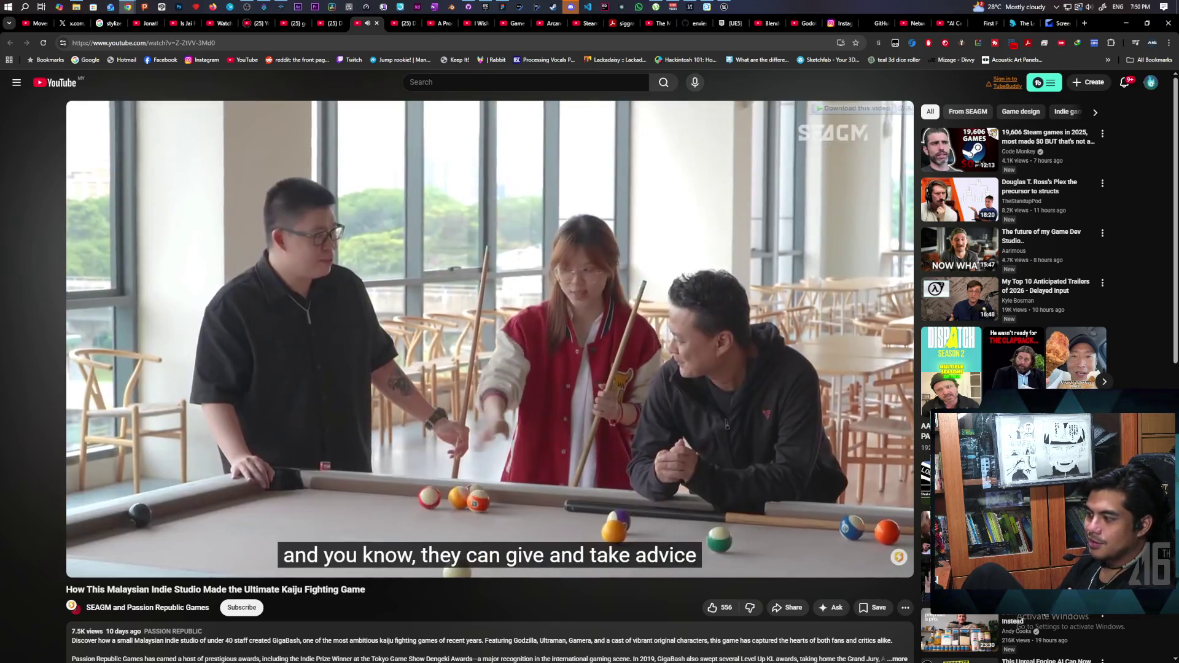
Pause and resume the documentary, then close its finished YouTube tab.
left_click(440, 294)
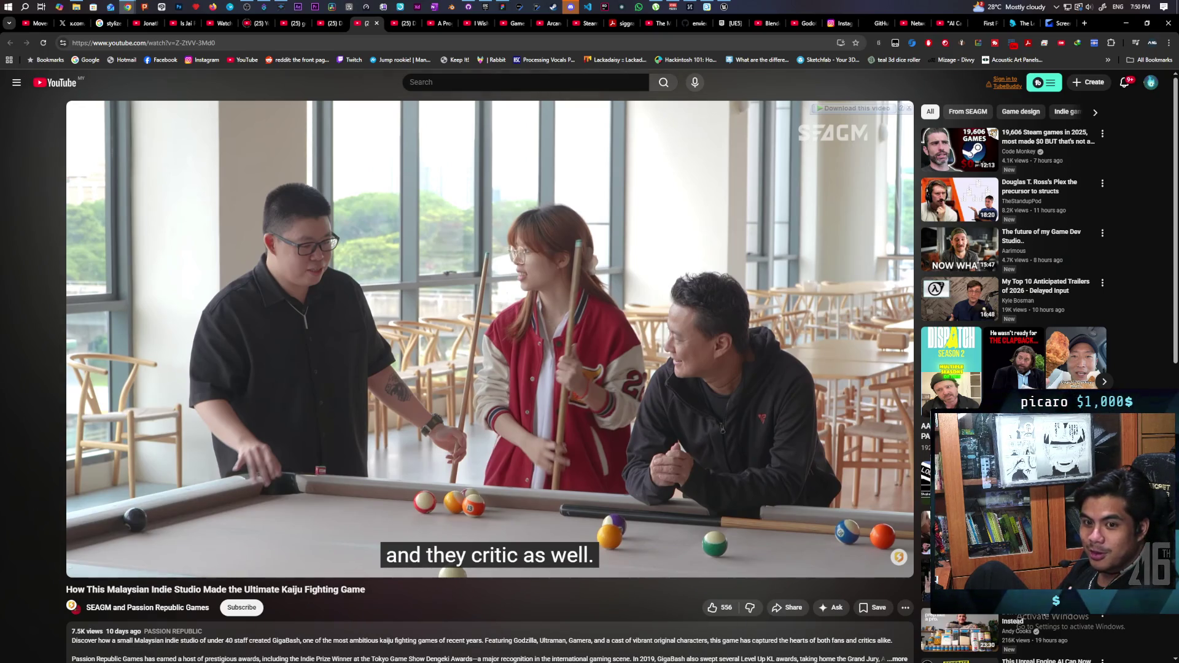
left_click(439, 295)
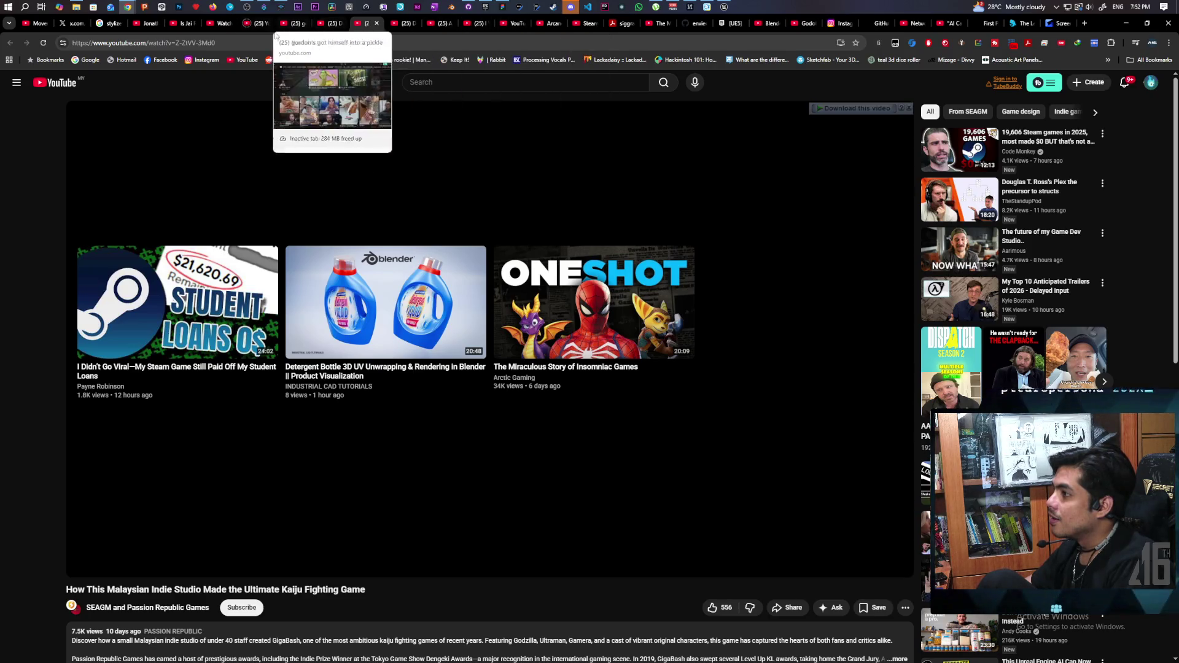
left_click(1125, 24)
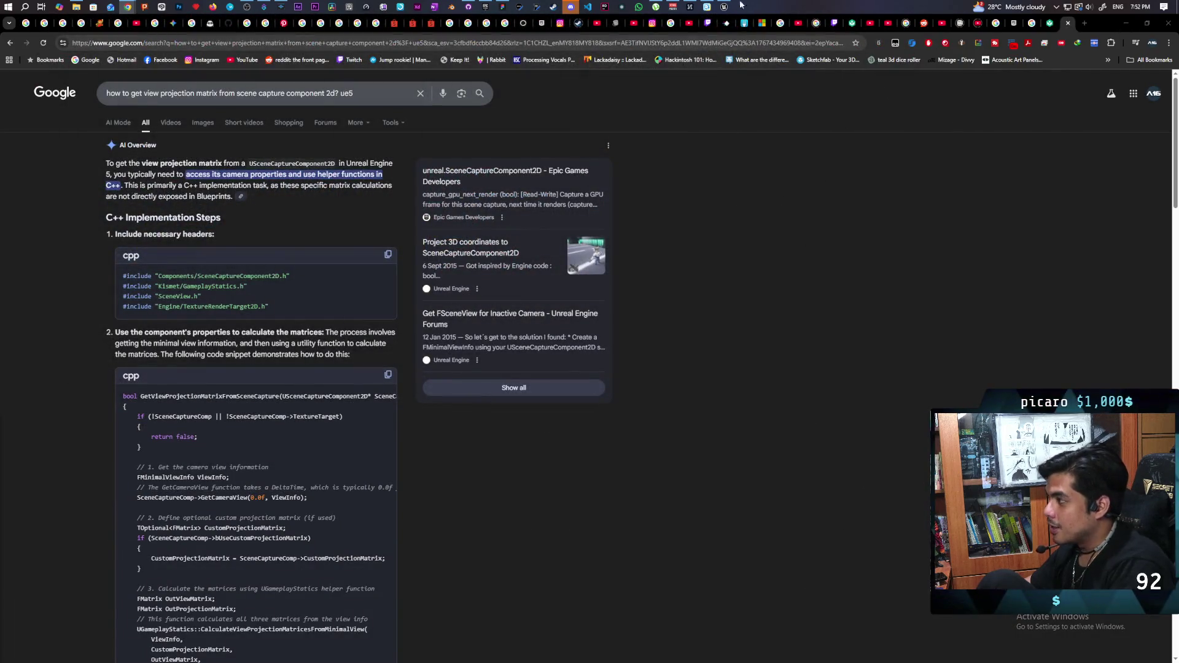
Switch away from the search results to the Paparazi design whiteboard.
key("alt+Tab")
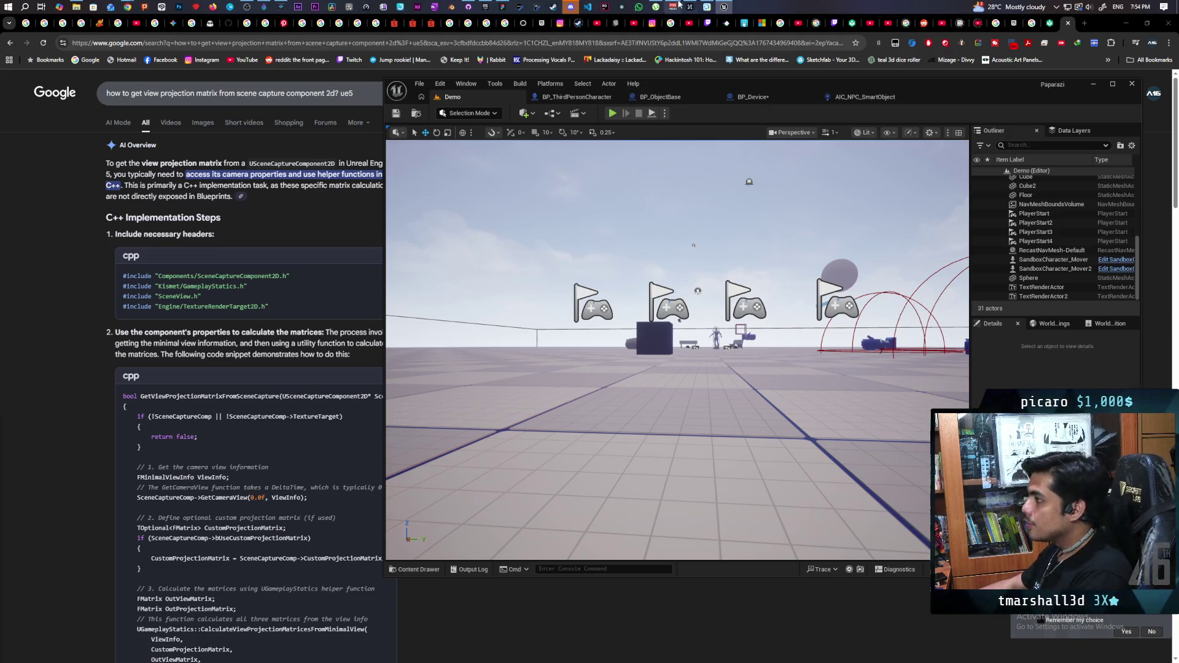
left_click(505, 8)
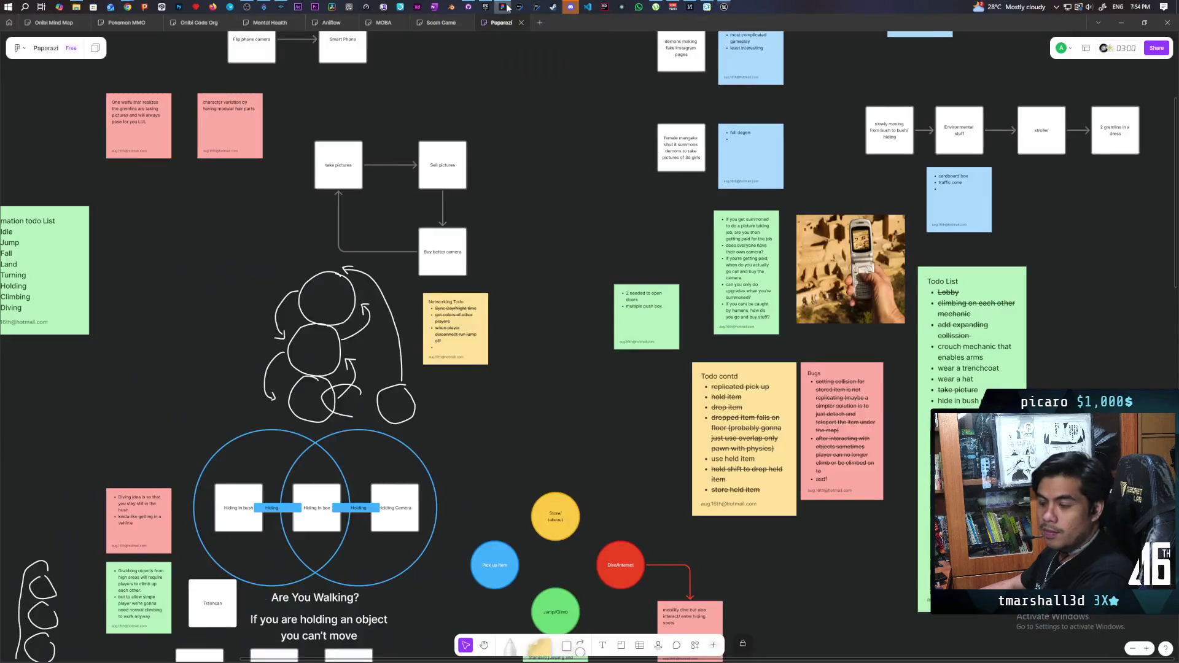
left_click_drag(1068, 337, 850, 301)
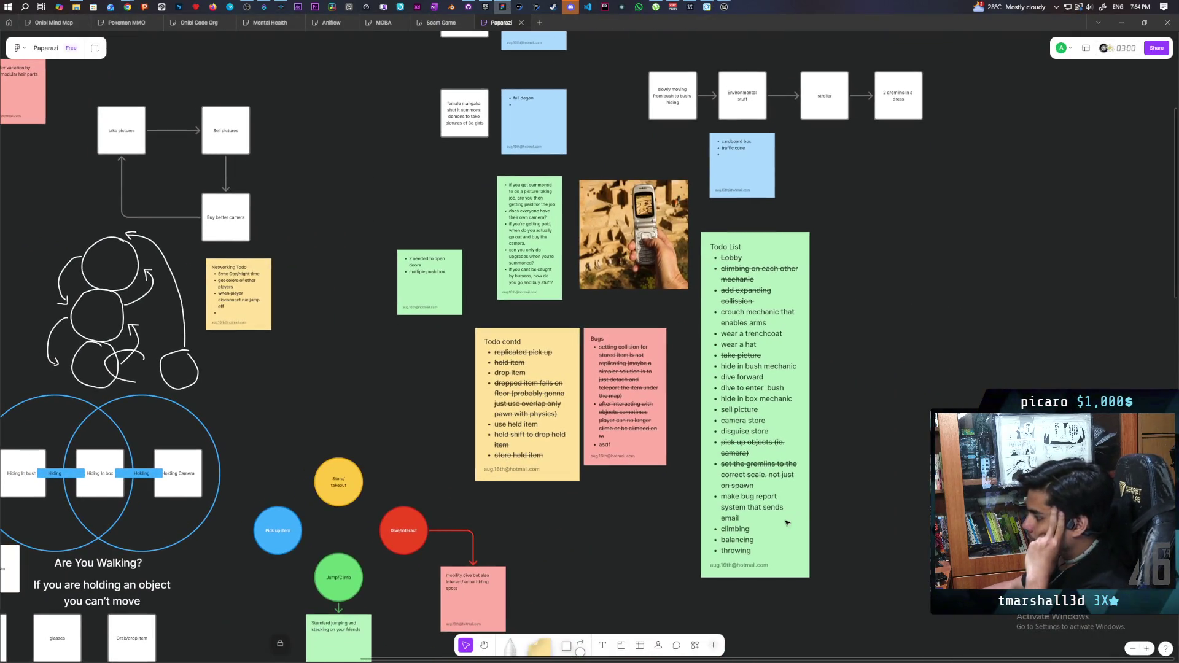
left_click_drag(838, 511, 862, 512)
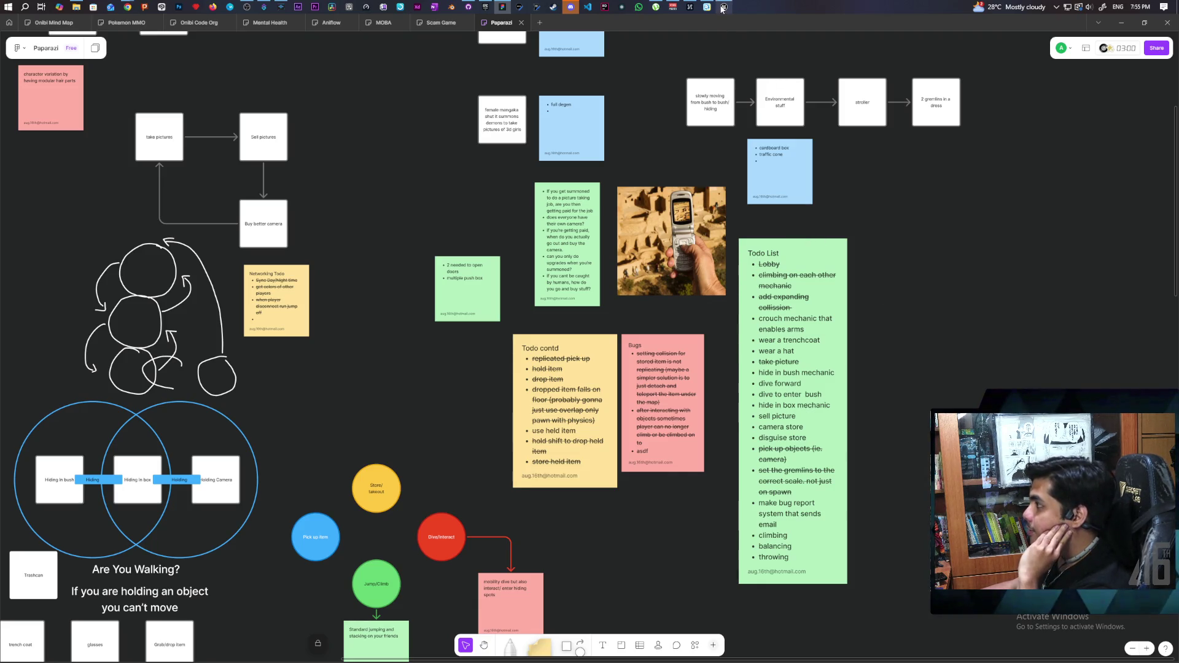
mouse_move(724, 8)
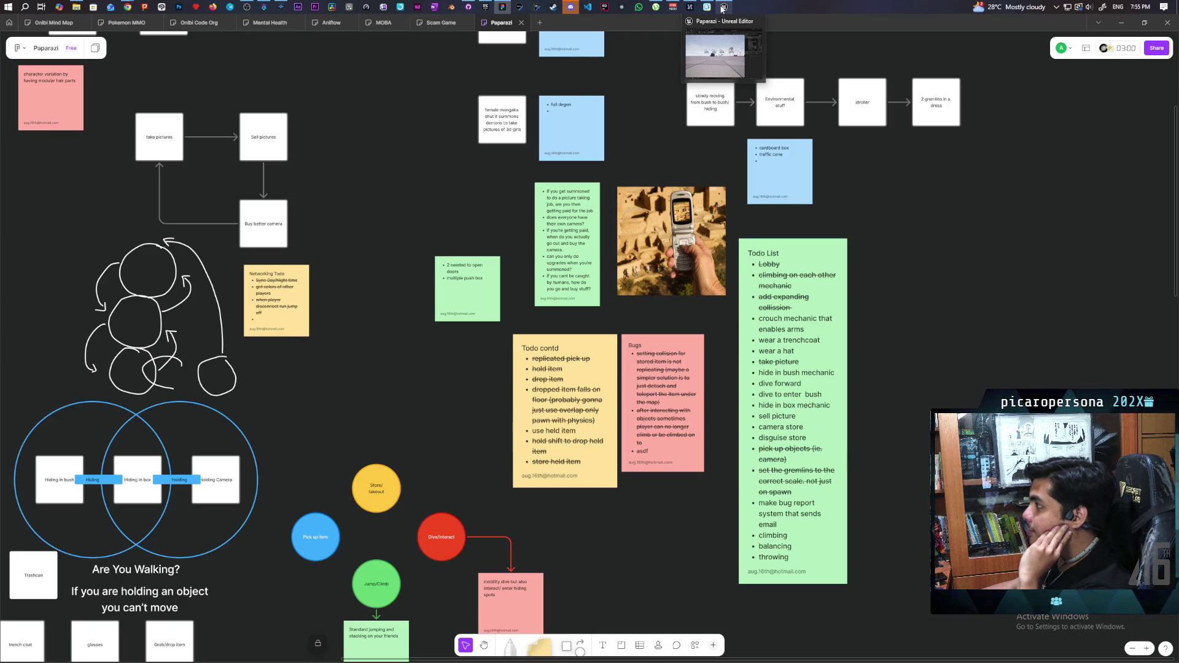
left_click(722, 8)
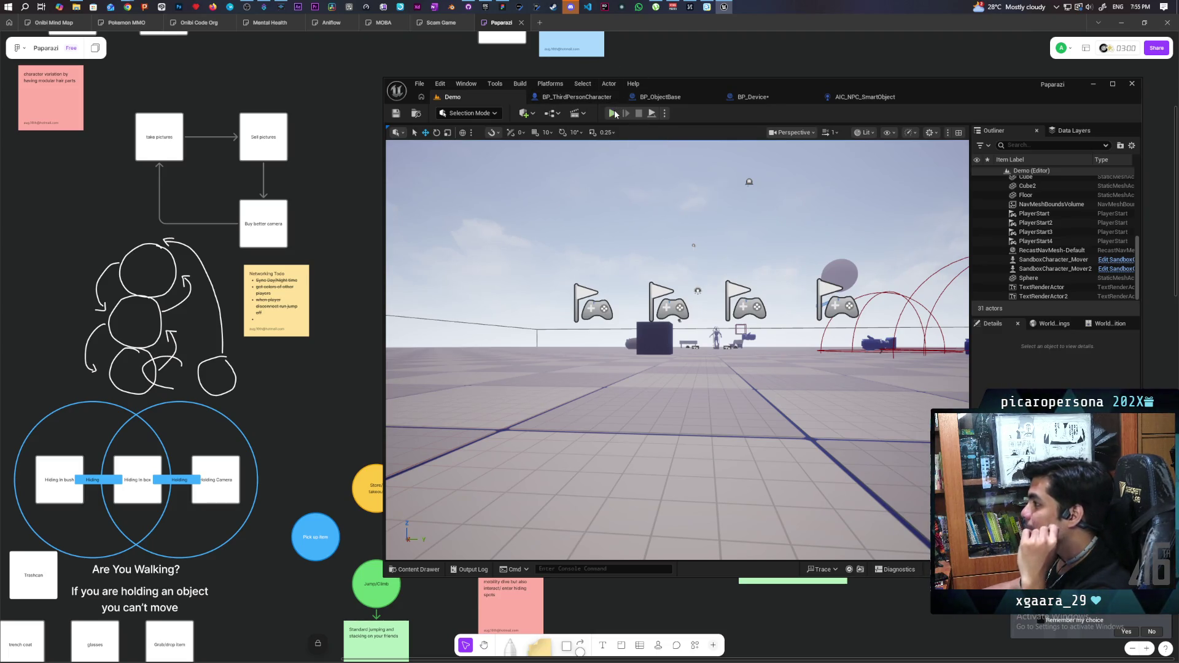
Start the Demo level as a multi-client play session.
left_click(614, 113)
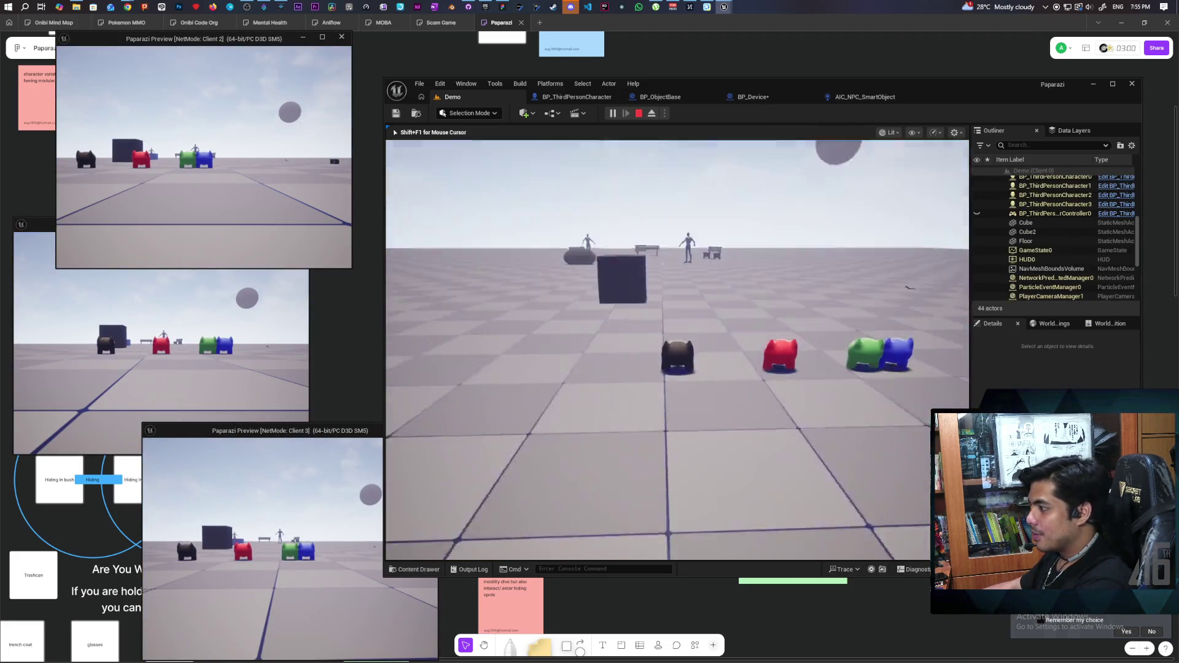
Walk the first client's player past the mannequins toward the benches.
key("w")
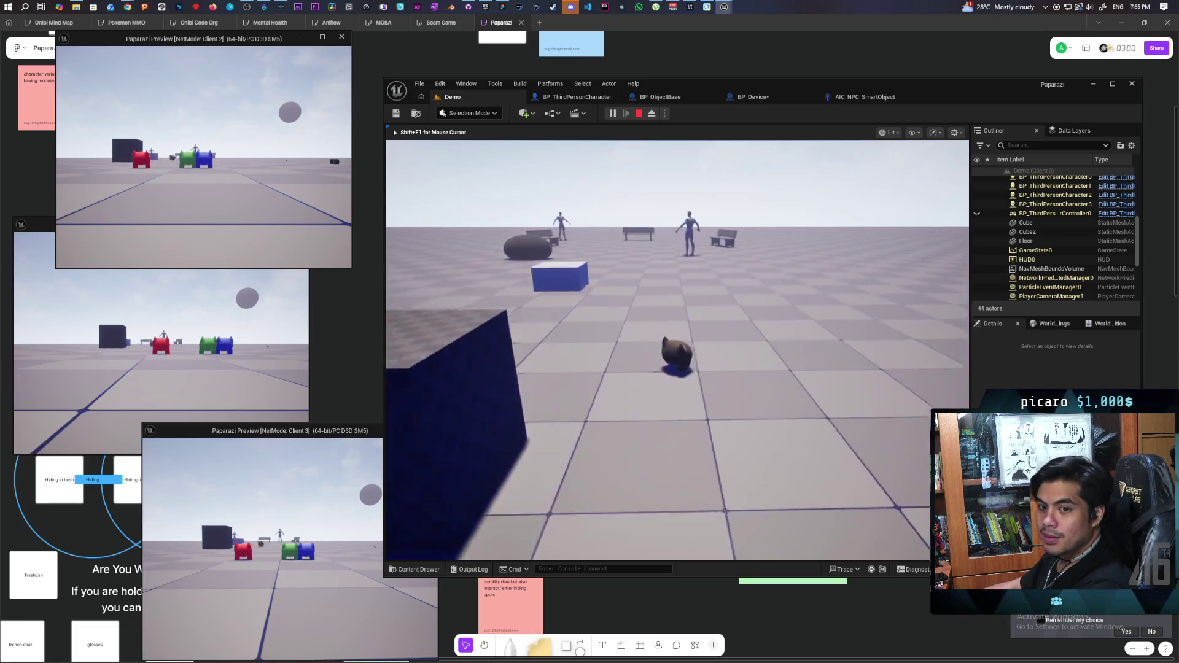
key("w")
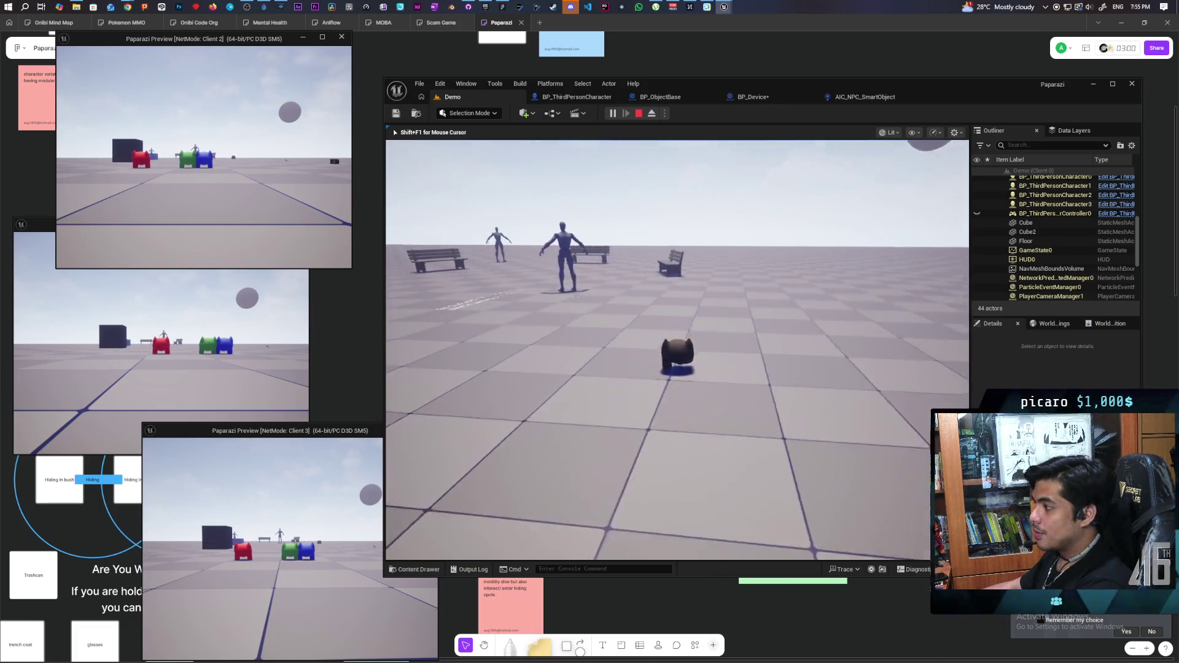
key("w")
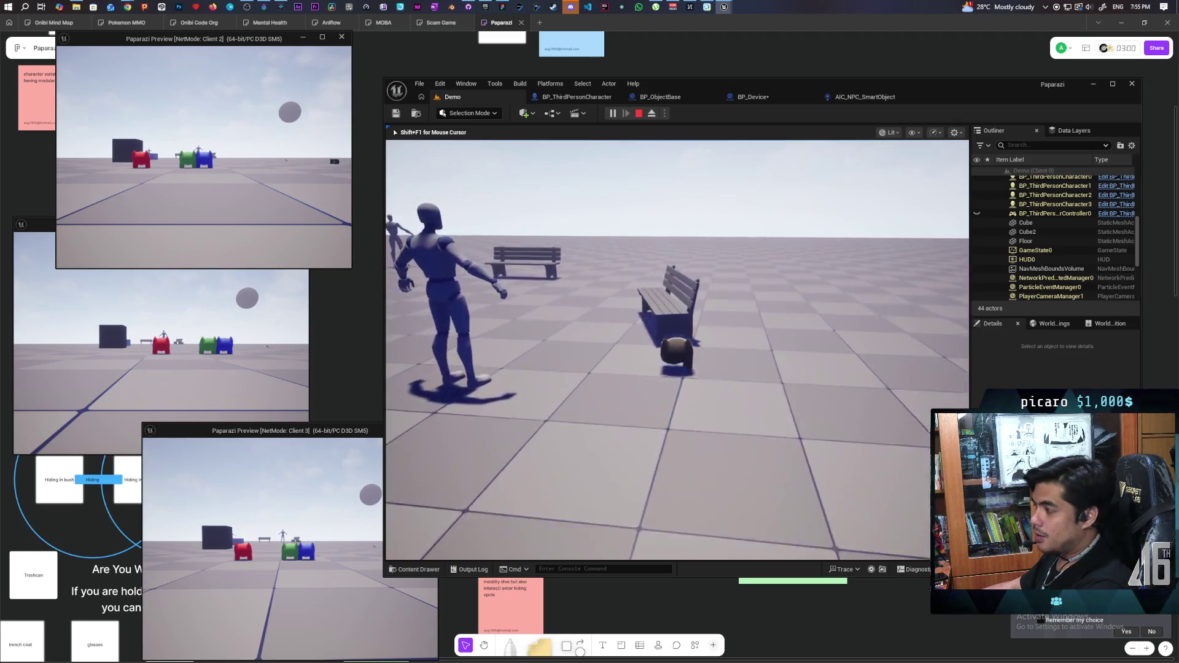
key("w")
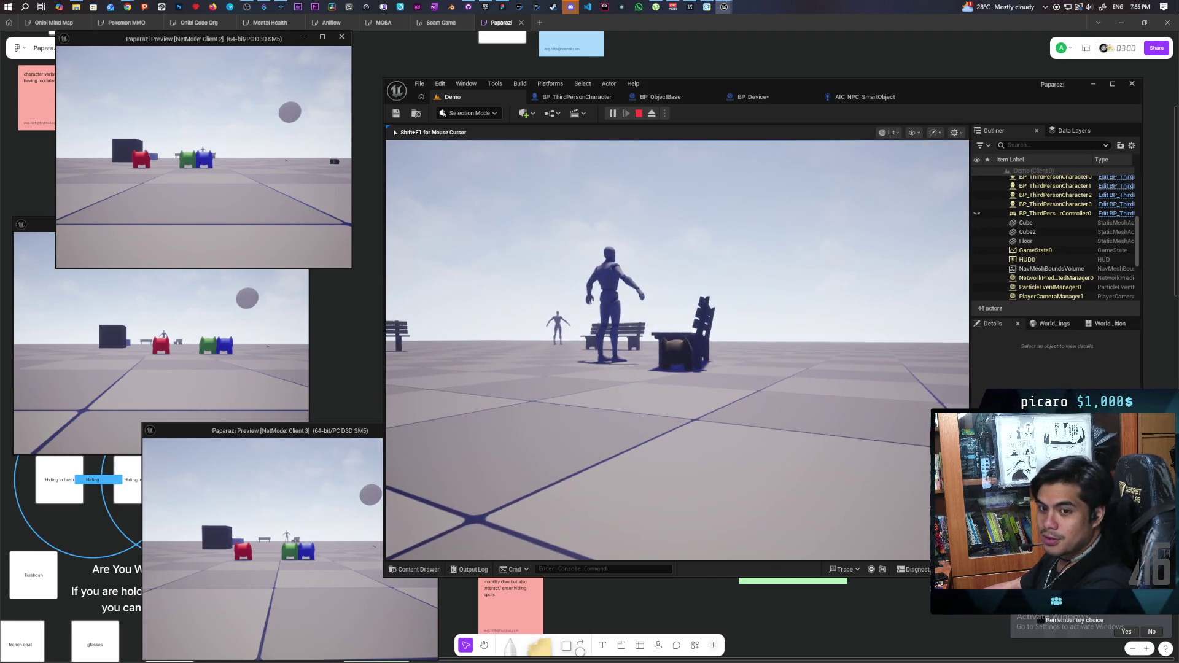
key("w")
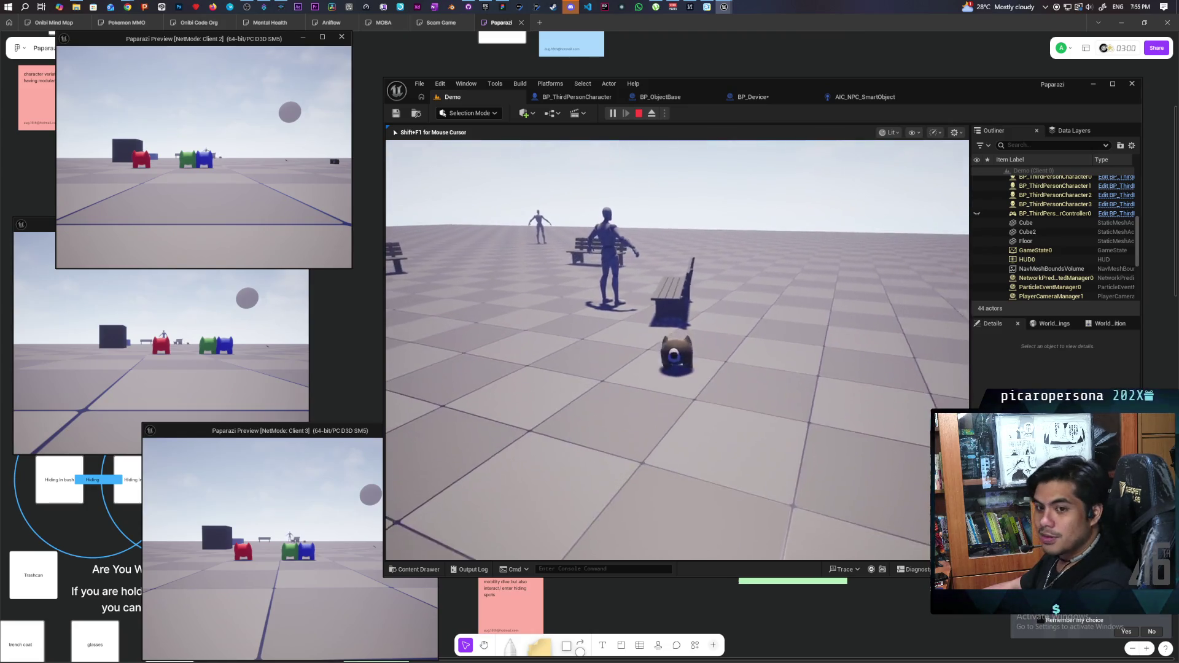
key("w")
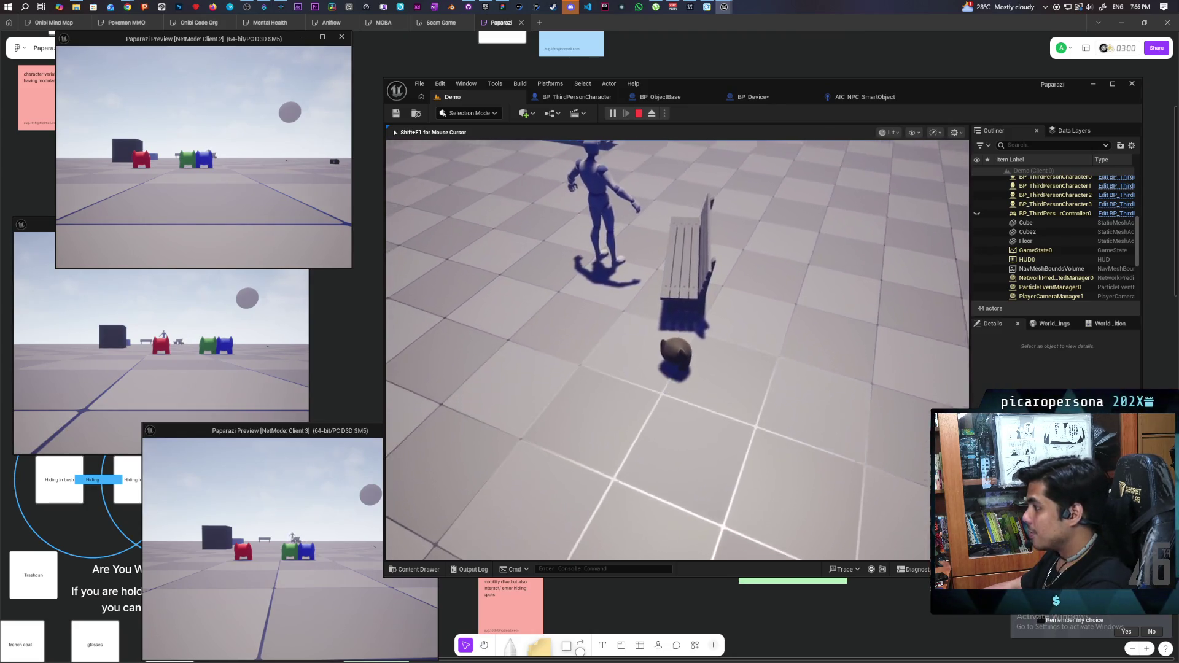
key("w")
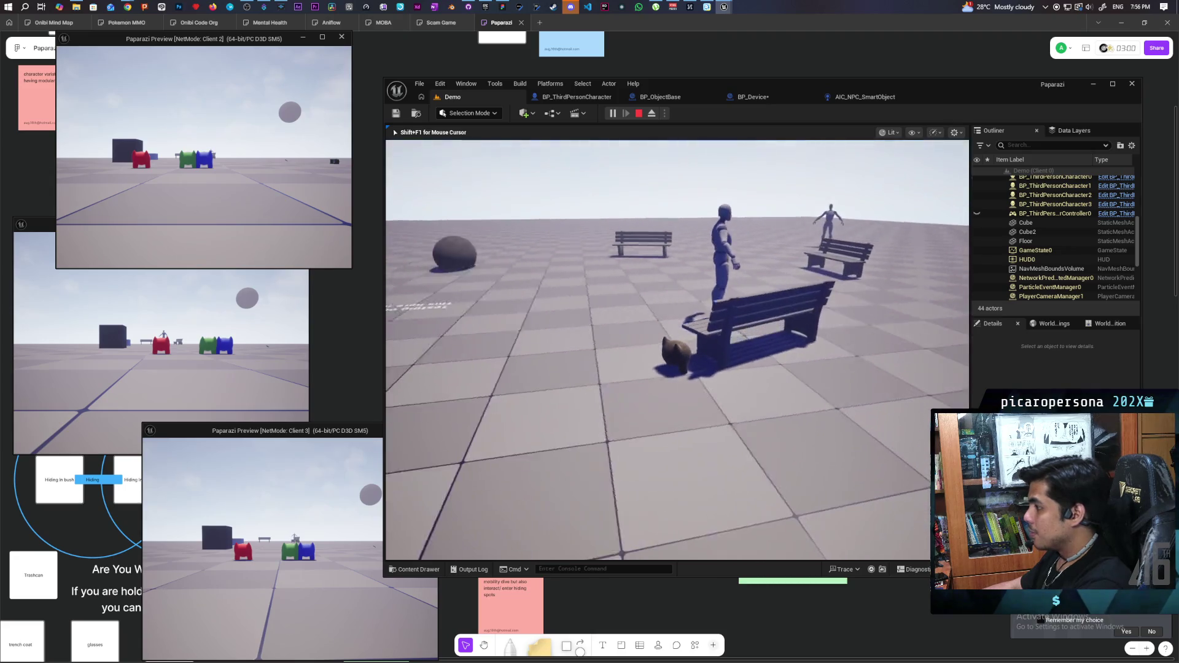
Take control of Client 2 and walk its blue character up onto the park bench.
key("alt+Tab")
key("w")
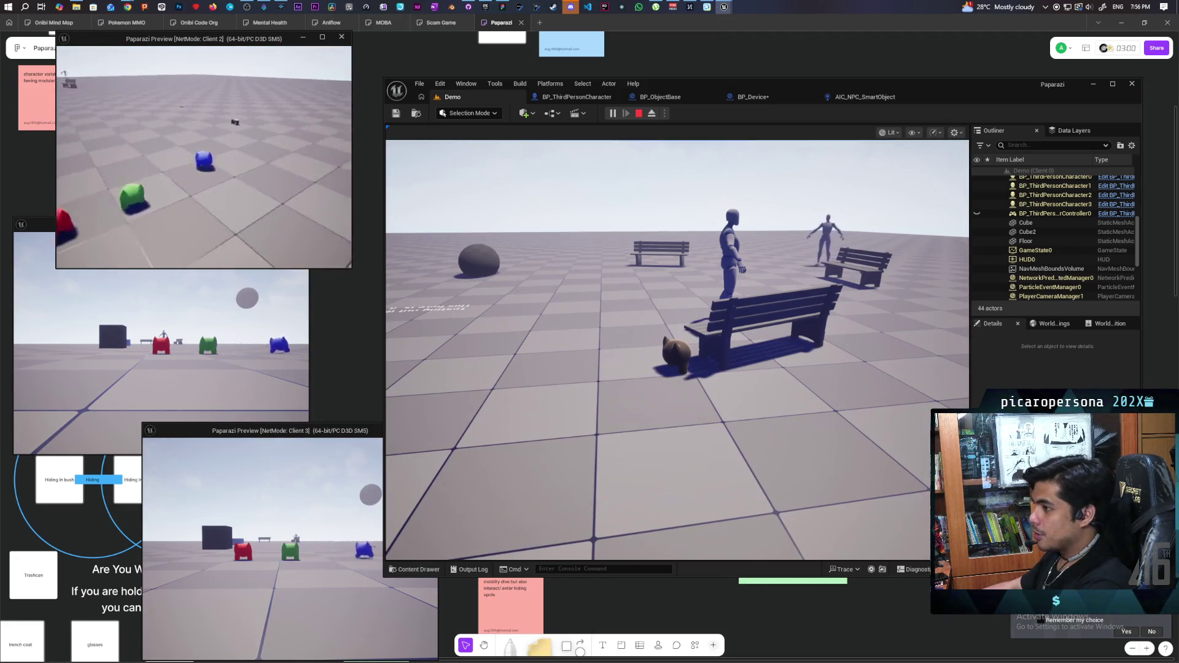
key("w")
key("w")
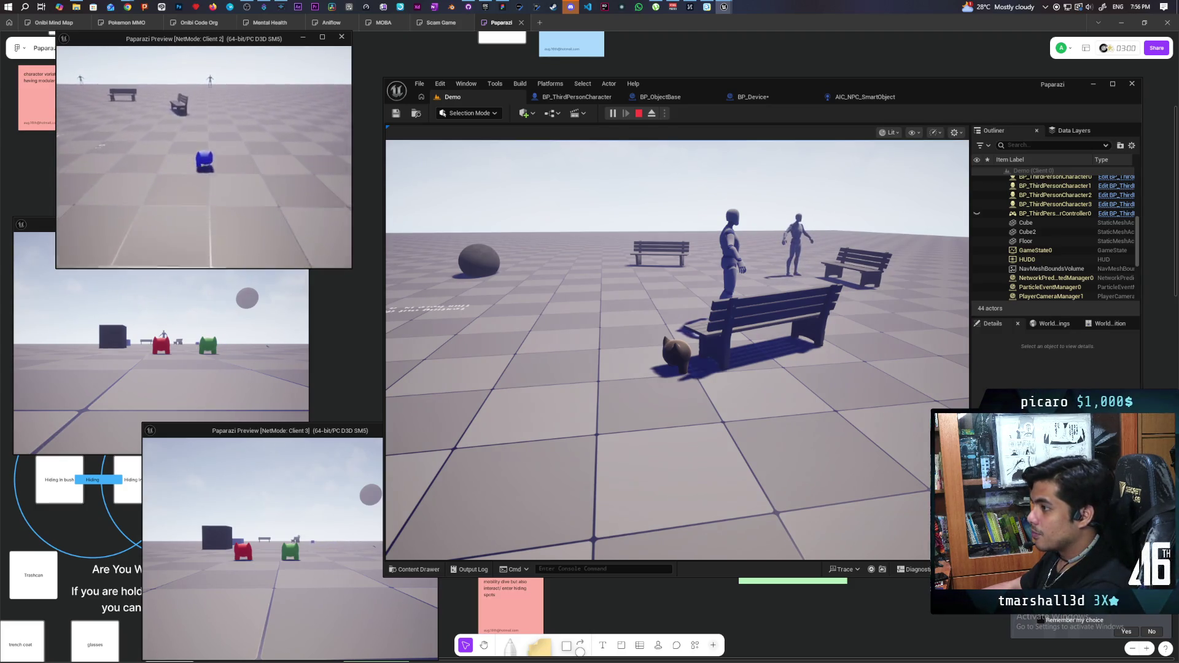
key("w")
key("w")
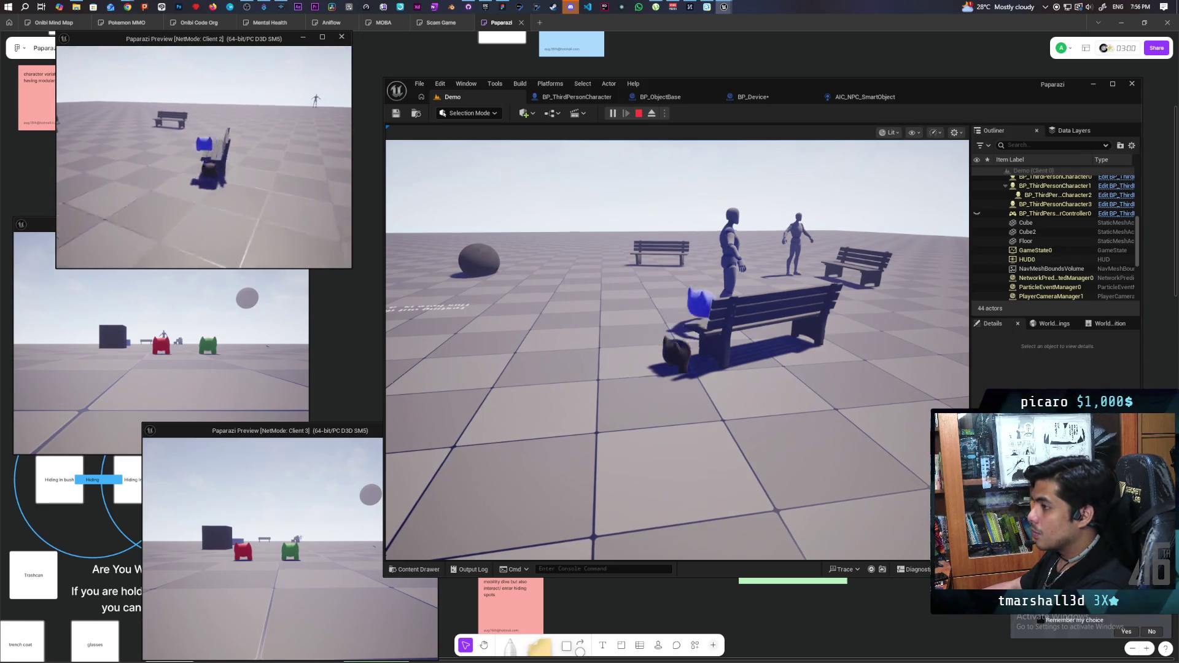
key("w")
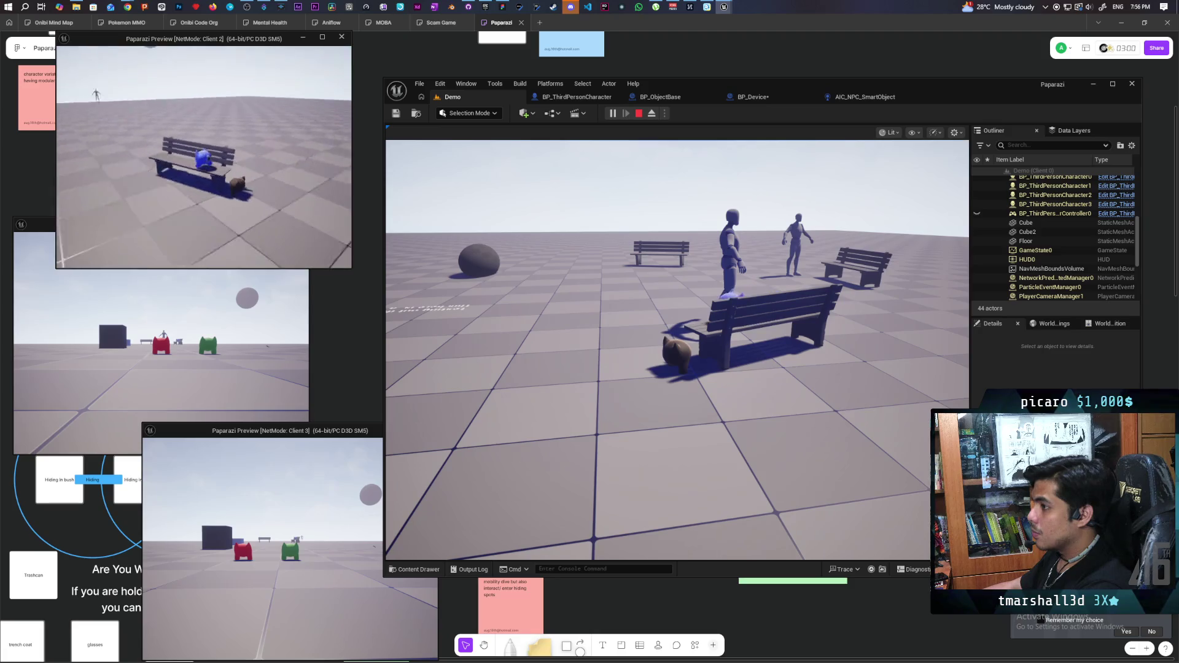
key("w")
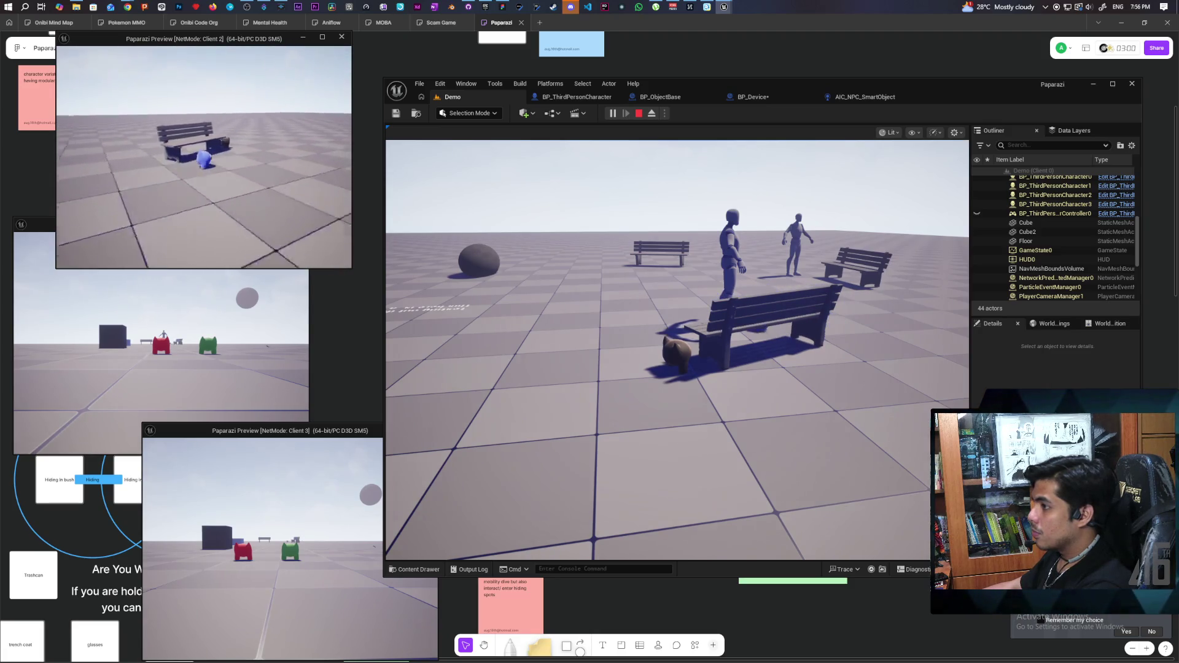
key("w")
key("w")
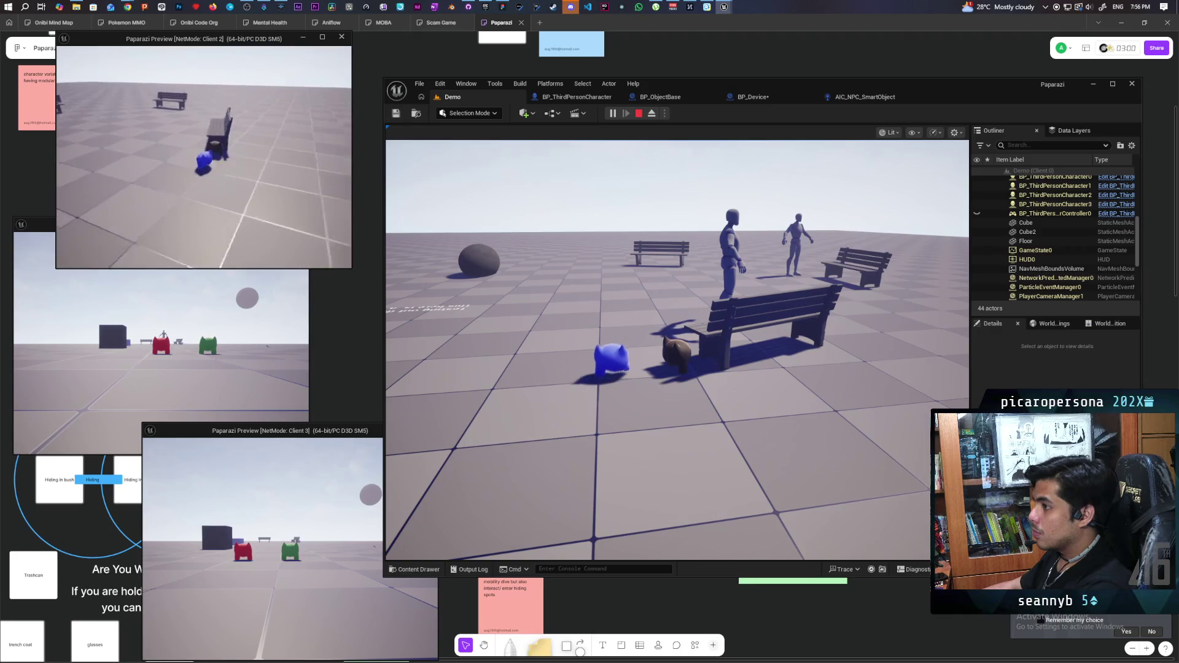
key("w")
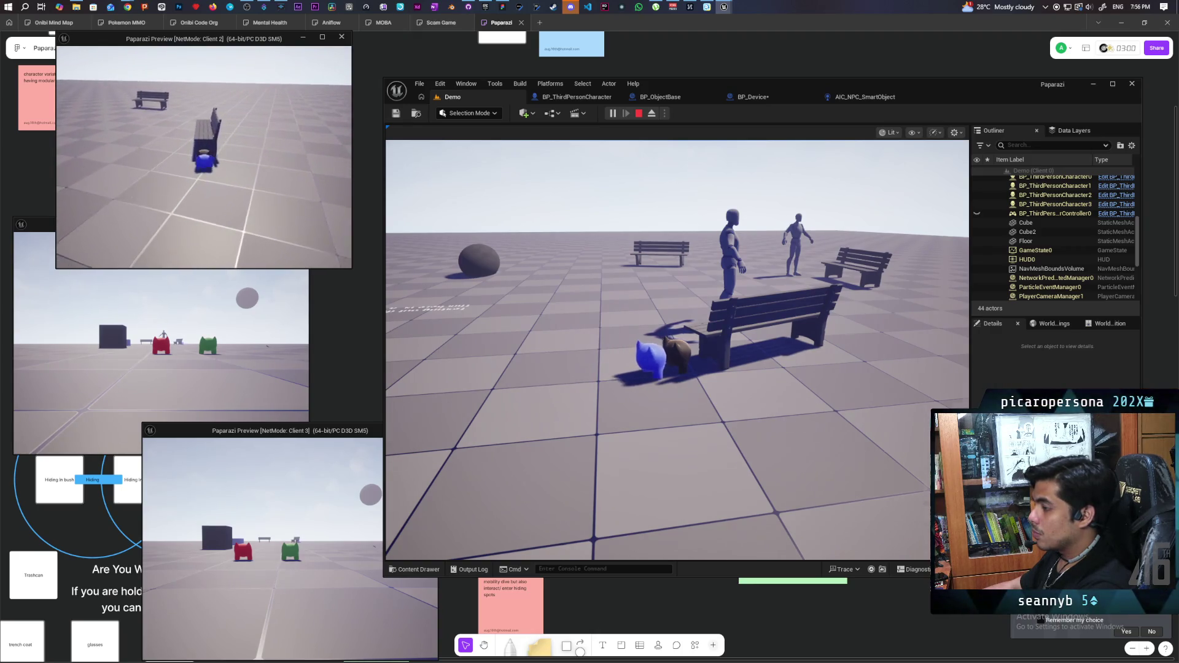
key("w")
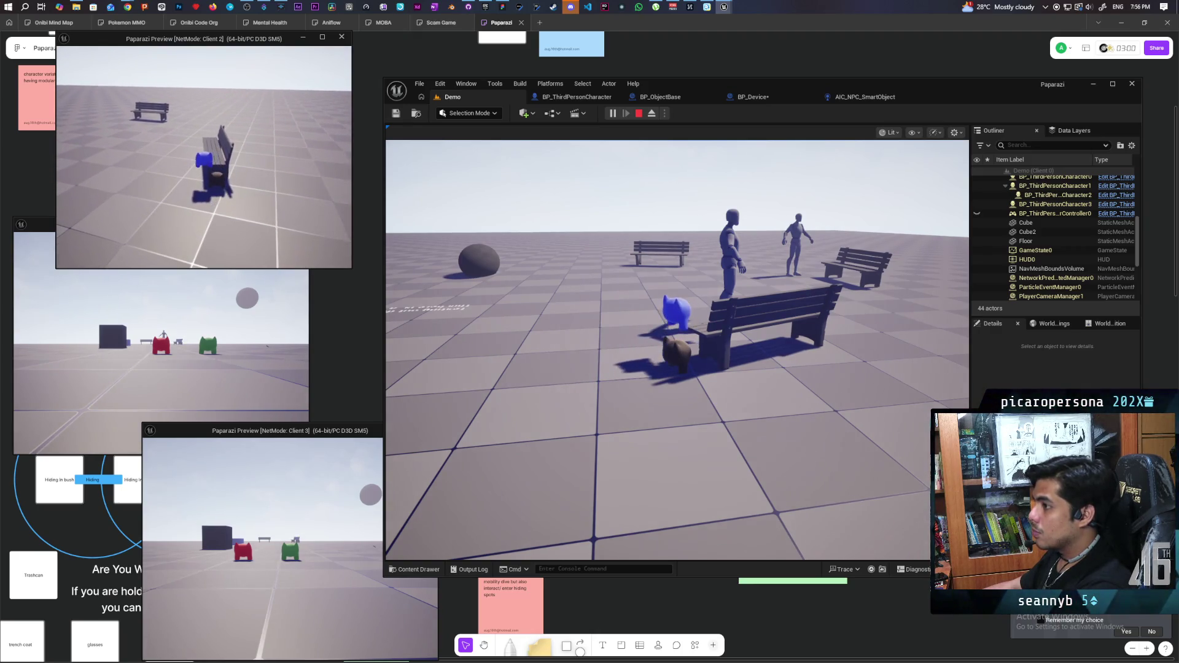
key("w")
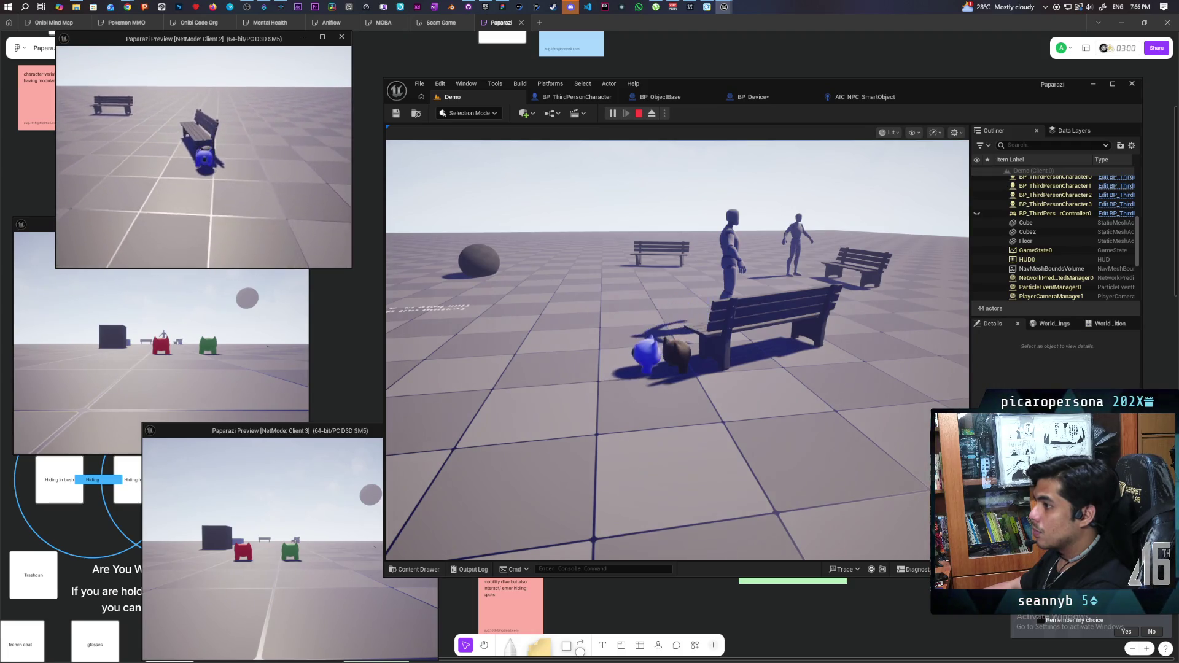
Step off and back onto the bench, then orbit the camera around it.
key("s")
key("w")
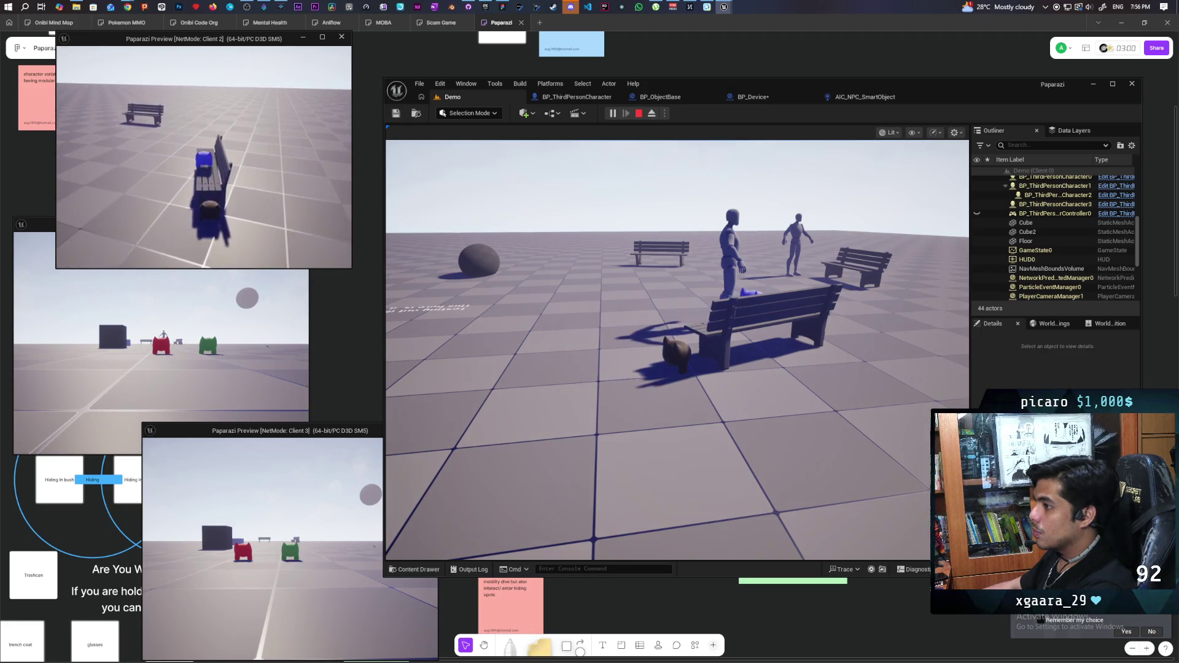
key("a")
key("w")
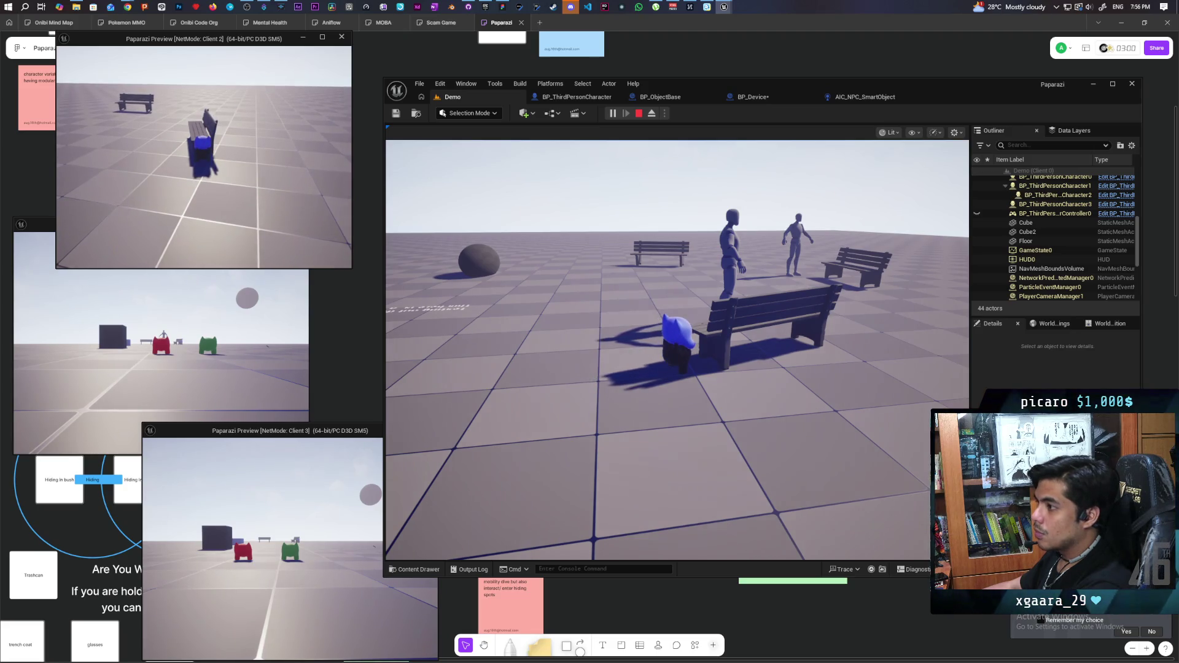
key("w")
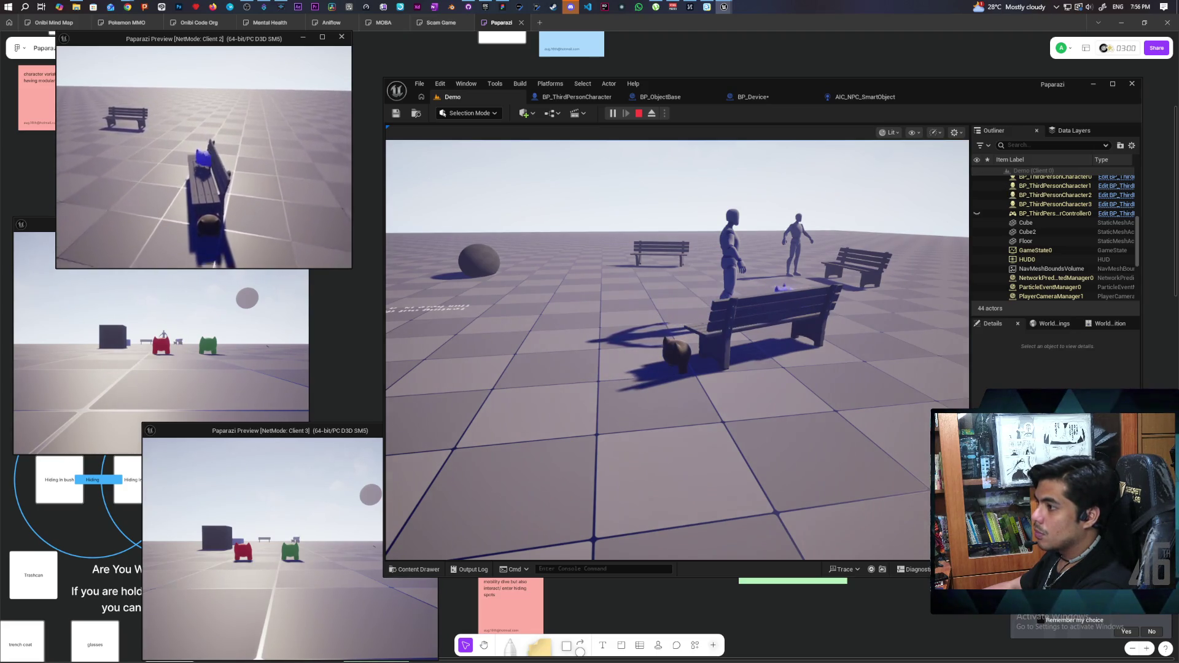
left_click_drag(203, 157, 277, 157)
left_click_drag(203, 157, 240, 166)
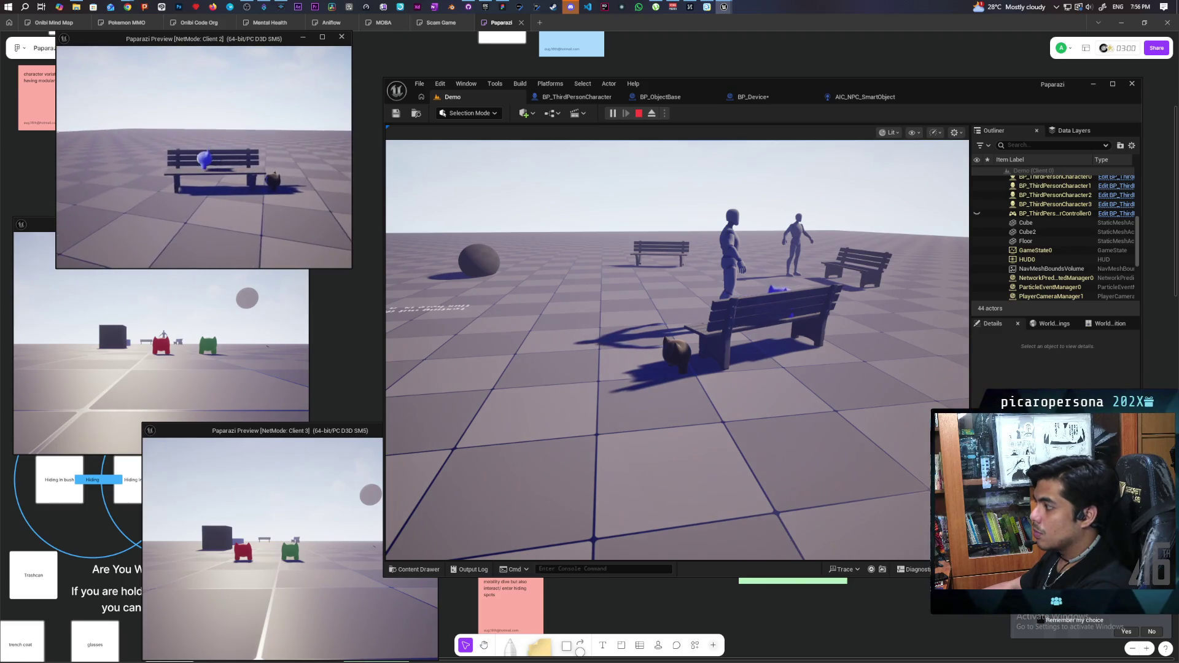
left_click_drag(166, 157, 231, 161)
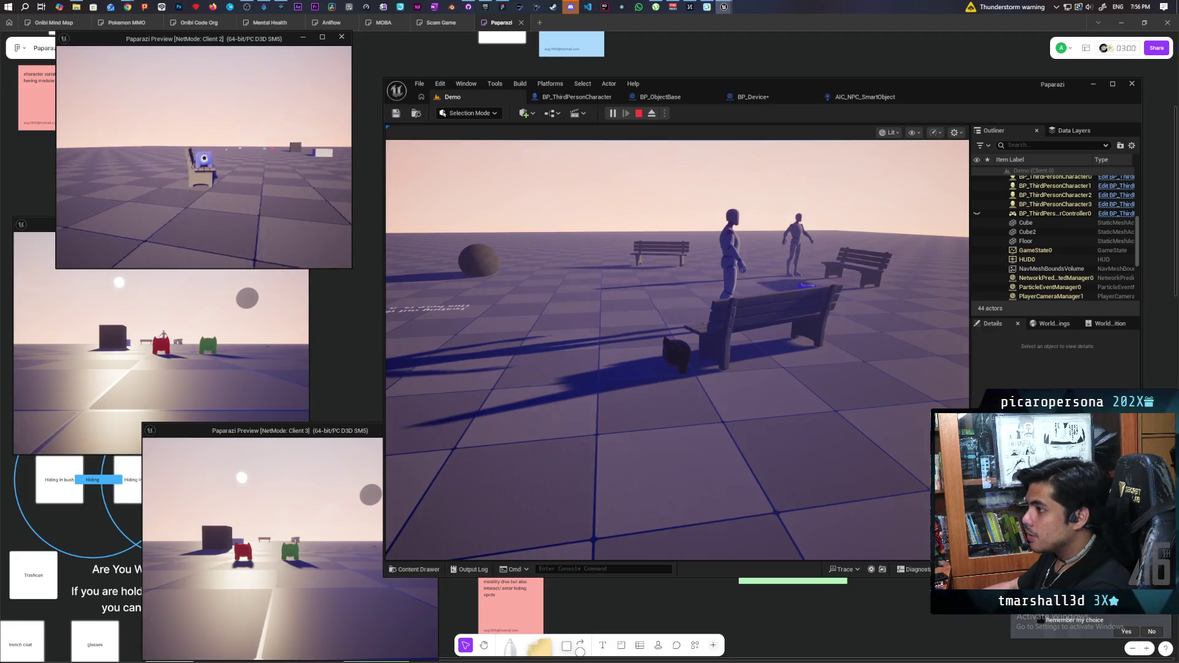
Walk the Client 2 character around all sides of the bench and back away facing it.
key("w")
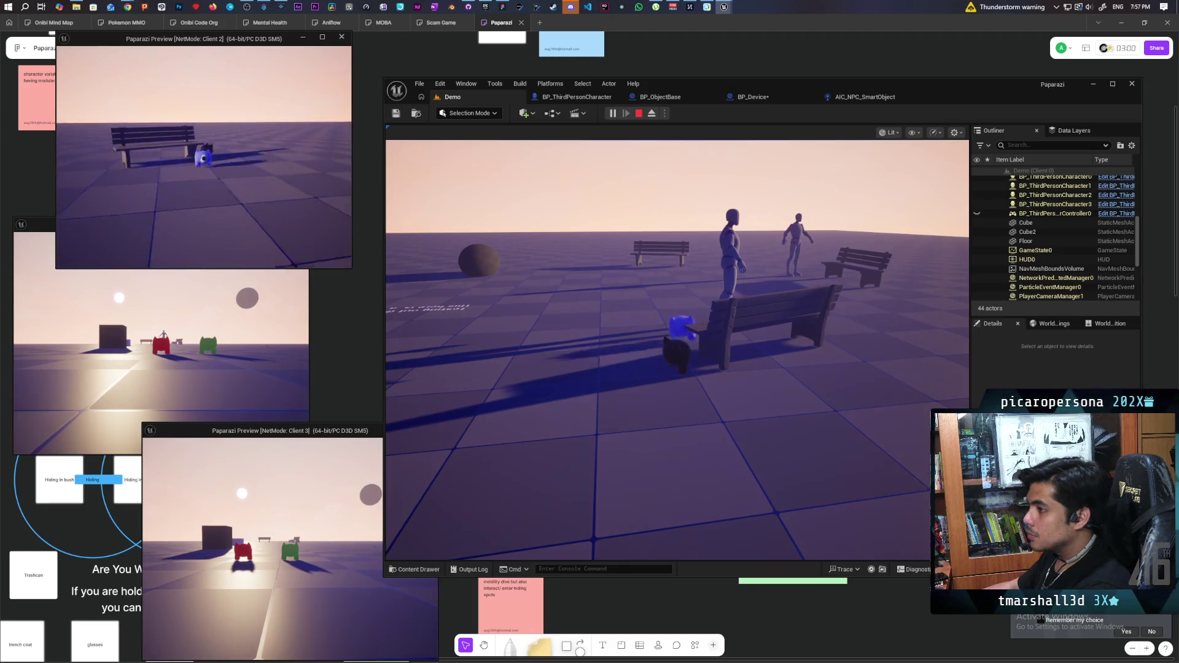
key("w")
key("s")
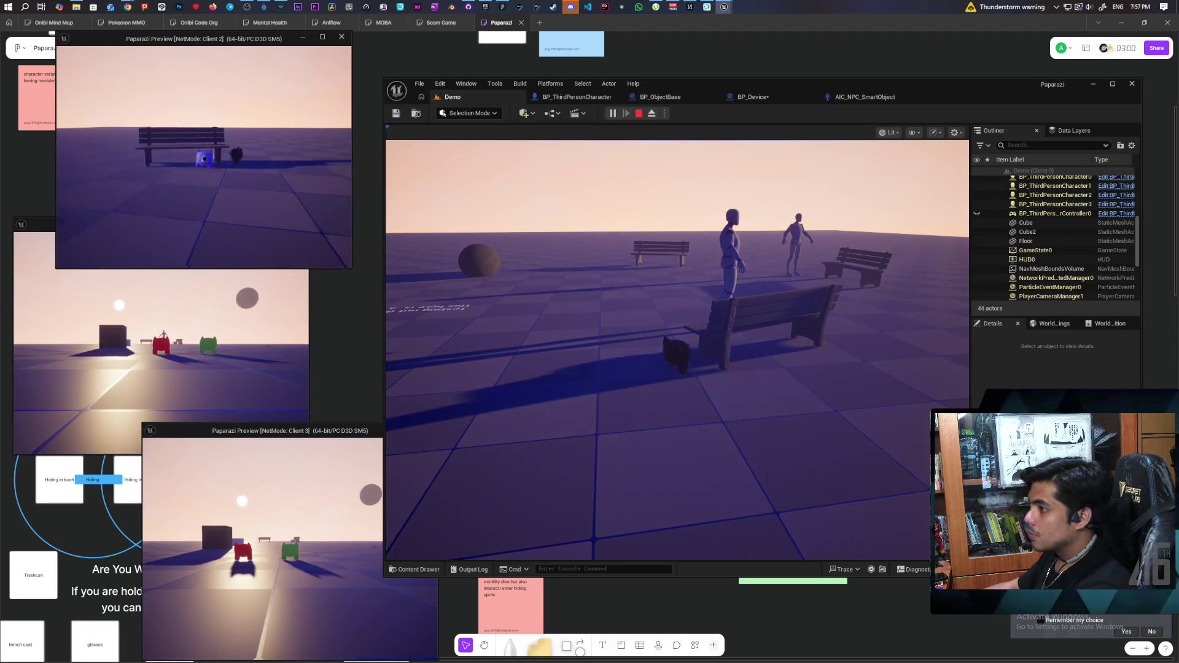
key("d")
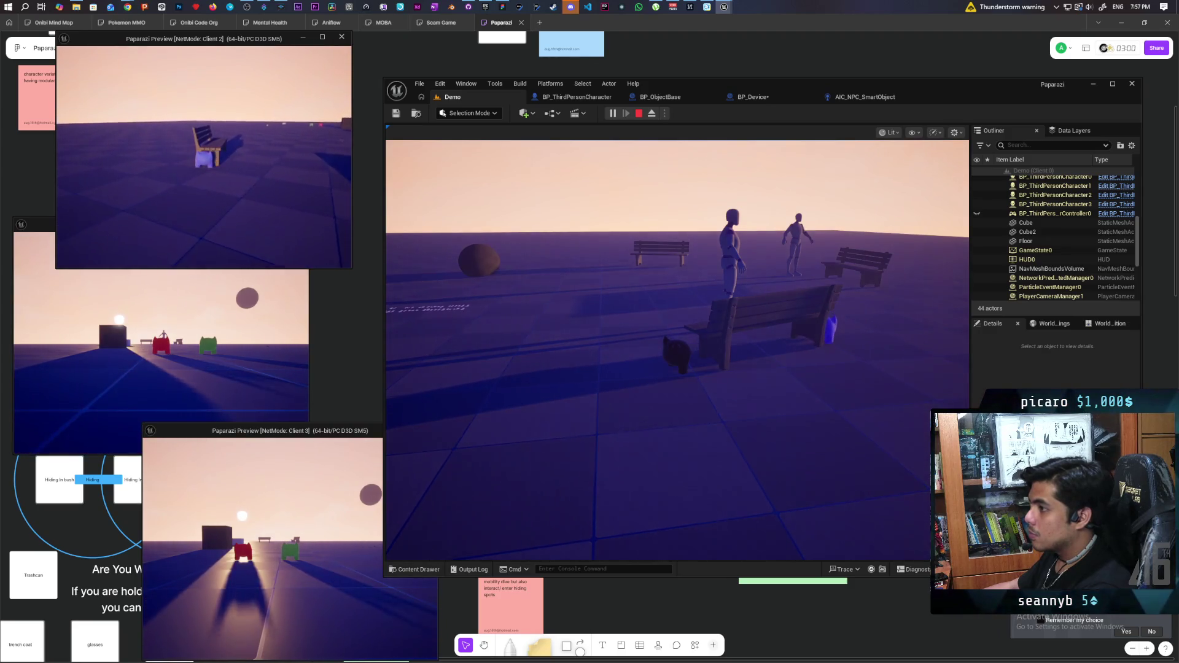
key("a")
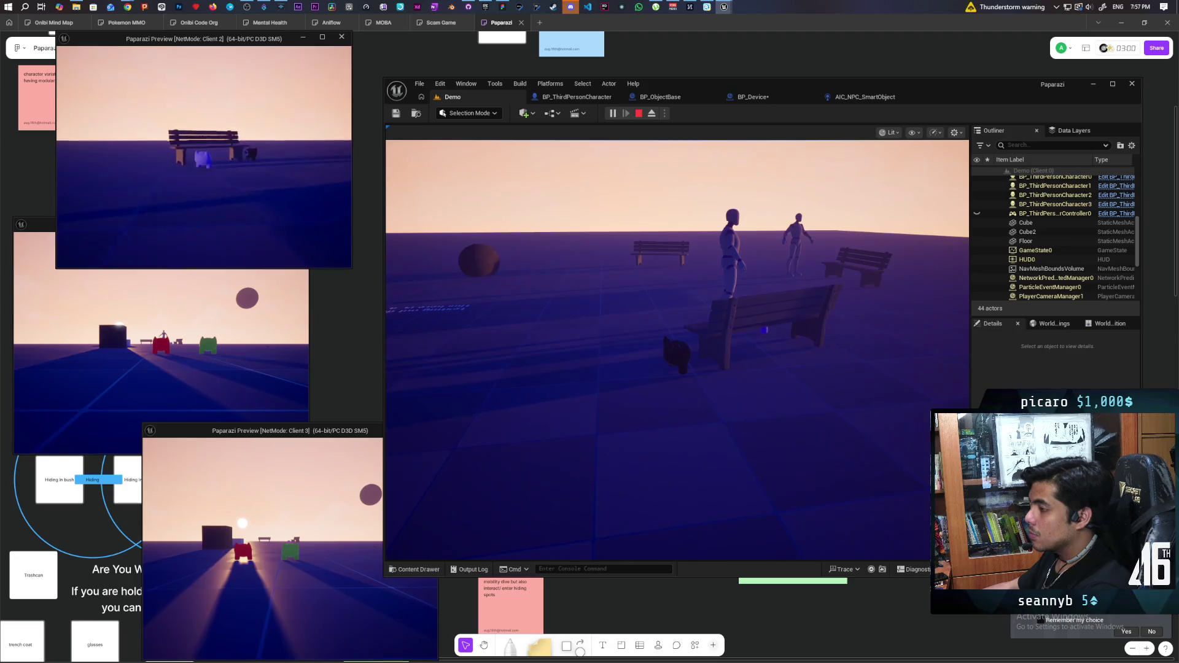
key("w")
key("s")
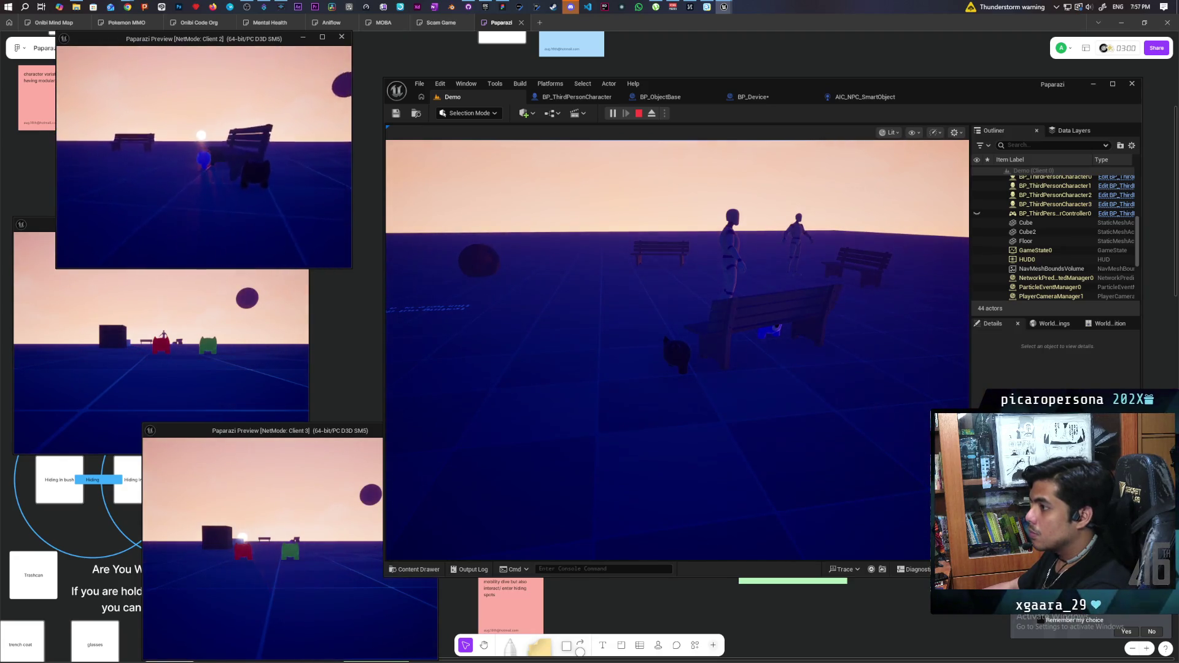
key("s")
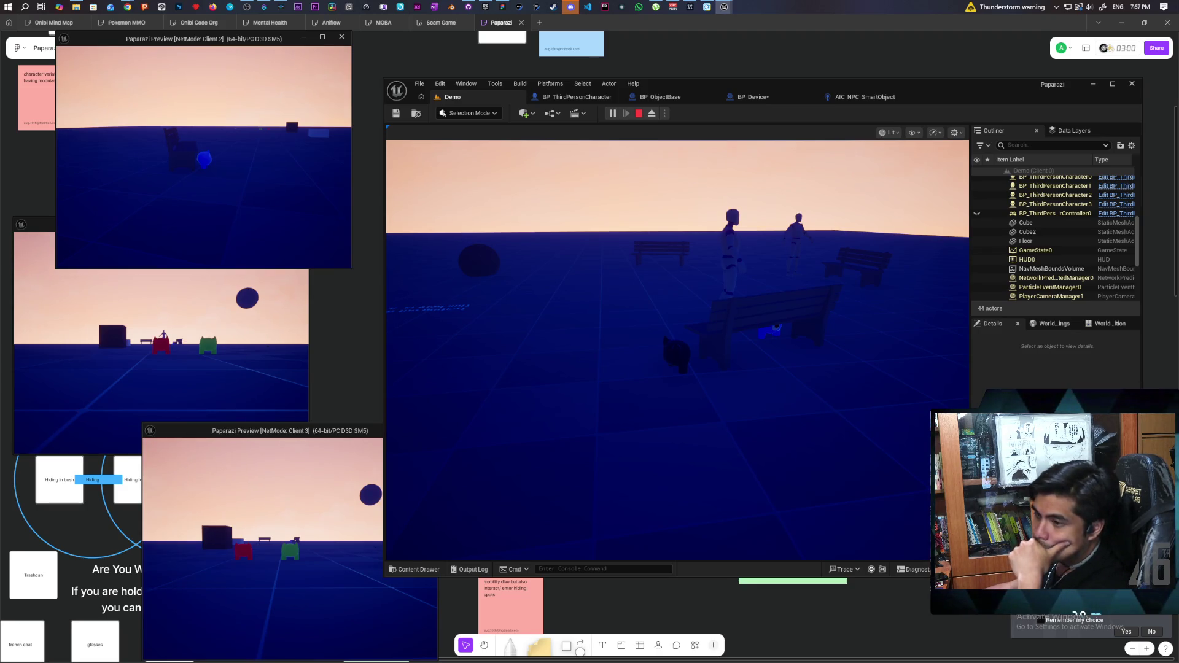
Orbit to a low-angle view of the blue character, then stop the play session.
left_click_drag(204, 157, 230, 185)
key("w")
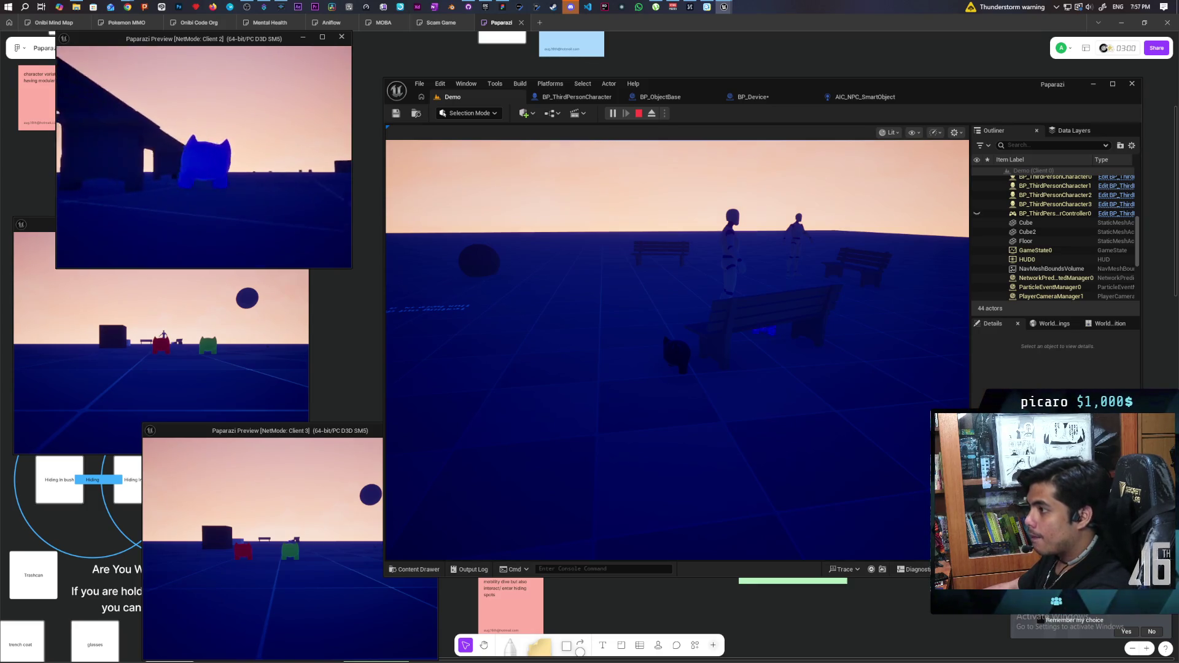
left_click_drag(203, 158, 240, 166)
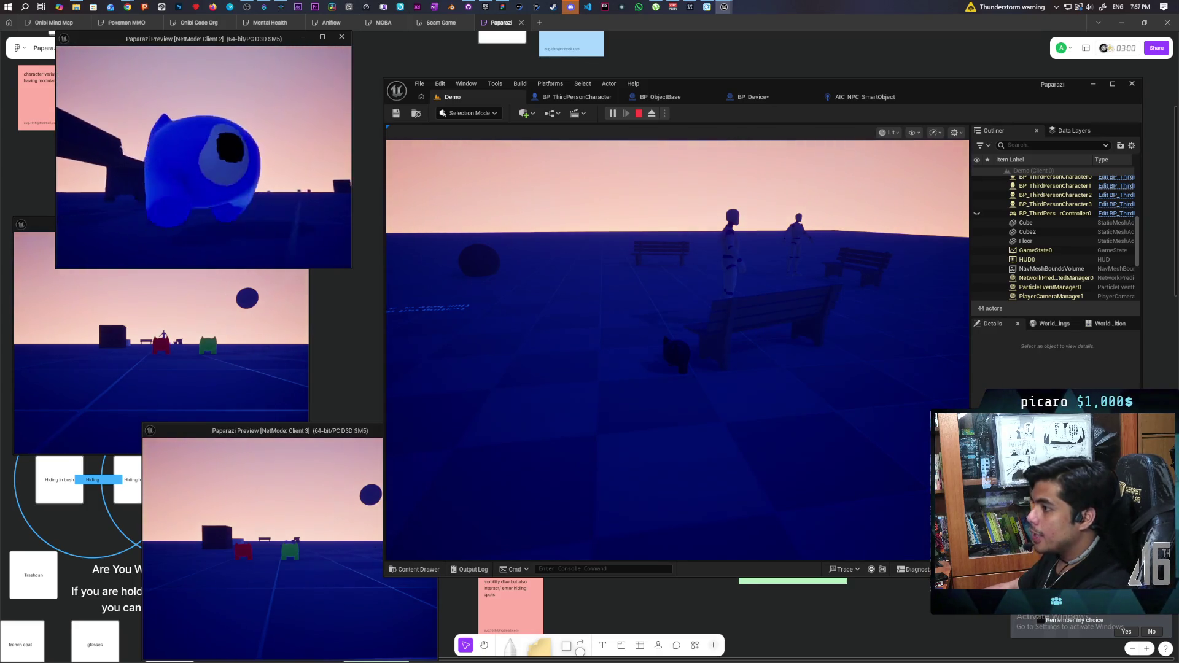
key("s")
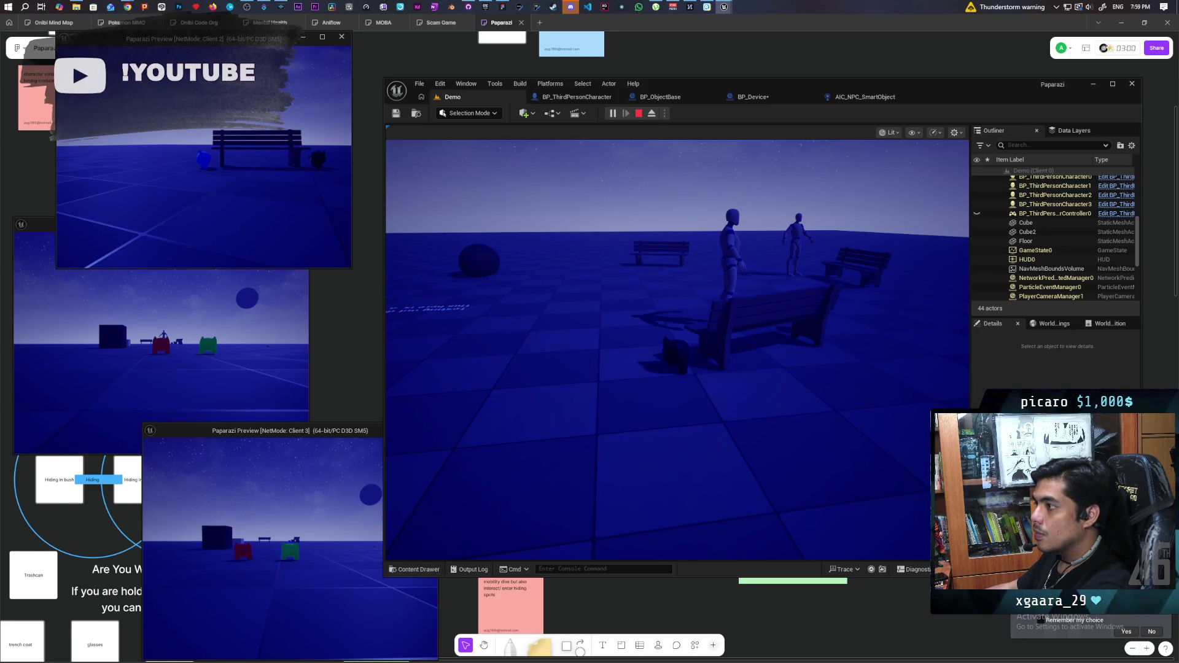
key("Escape")
mouse_move(198, 55)
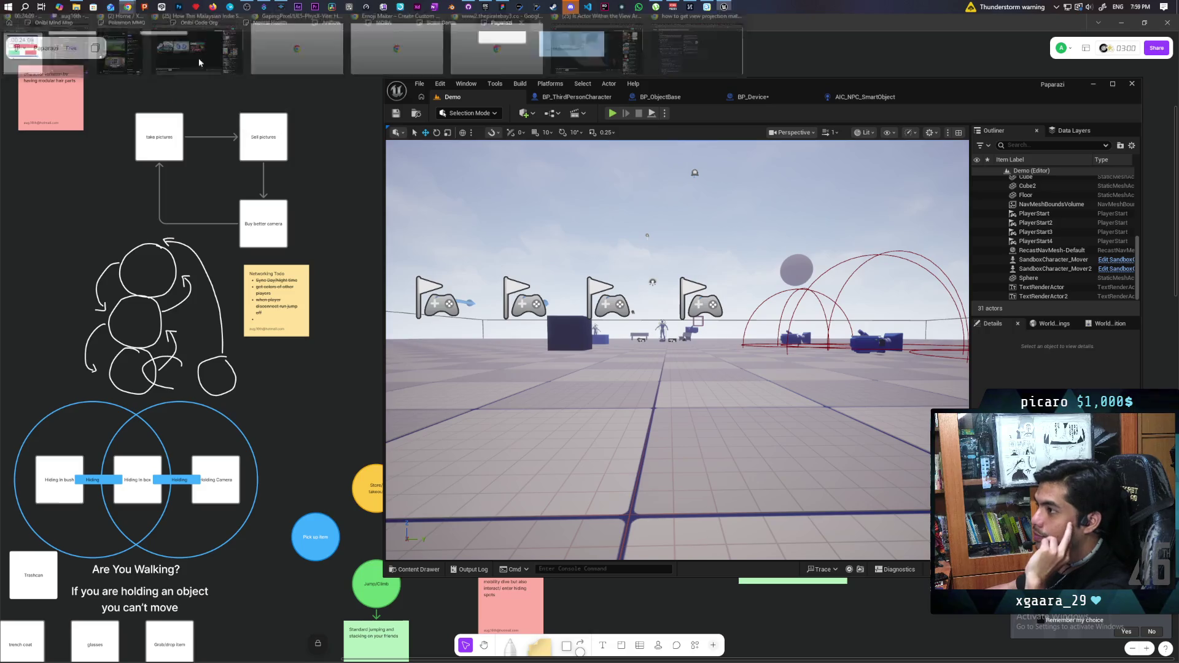
Switch to Chrome and start a fresh Google tab ready for a new search.
left_click(665, 53)
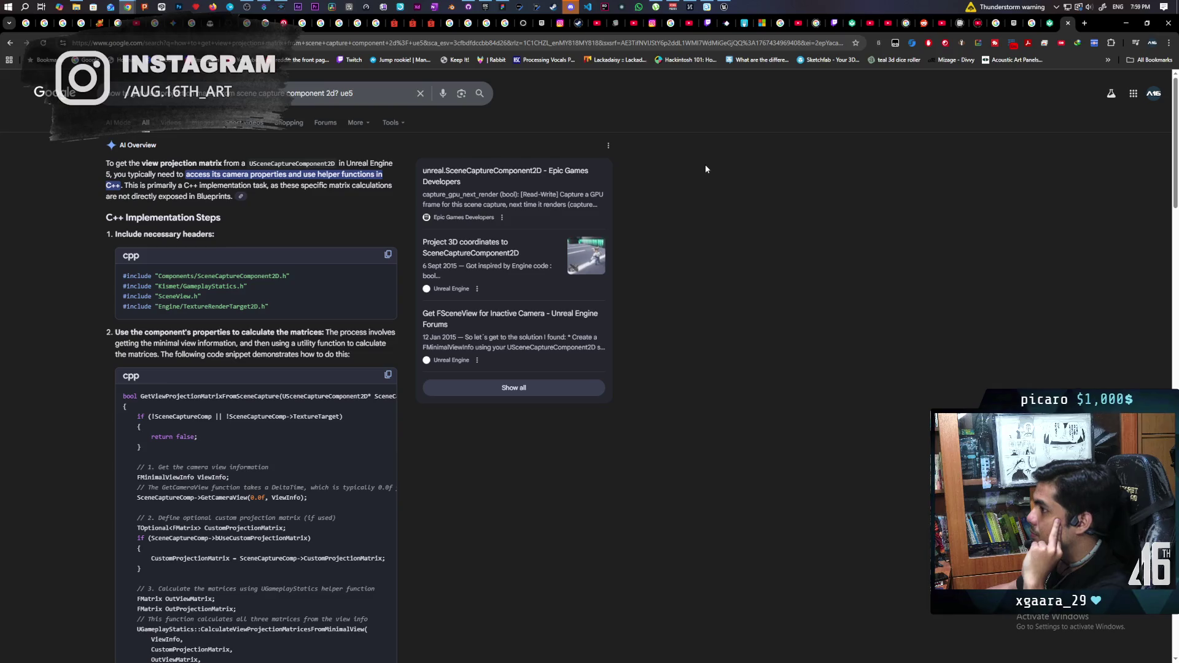
key("ctrl+t")
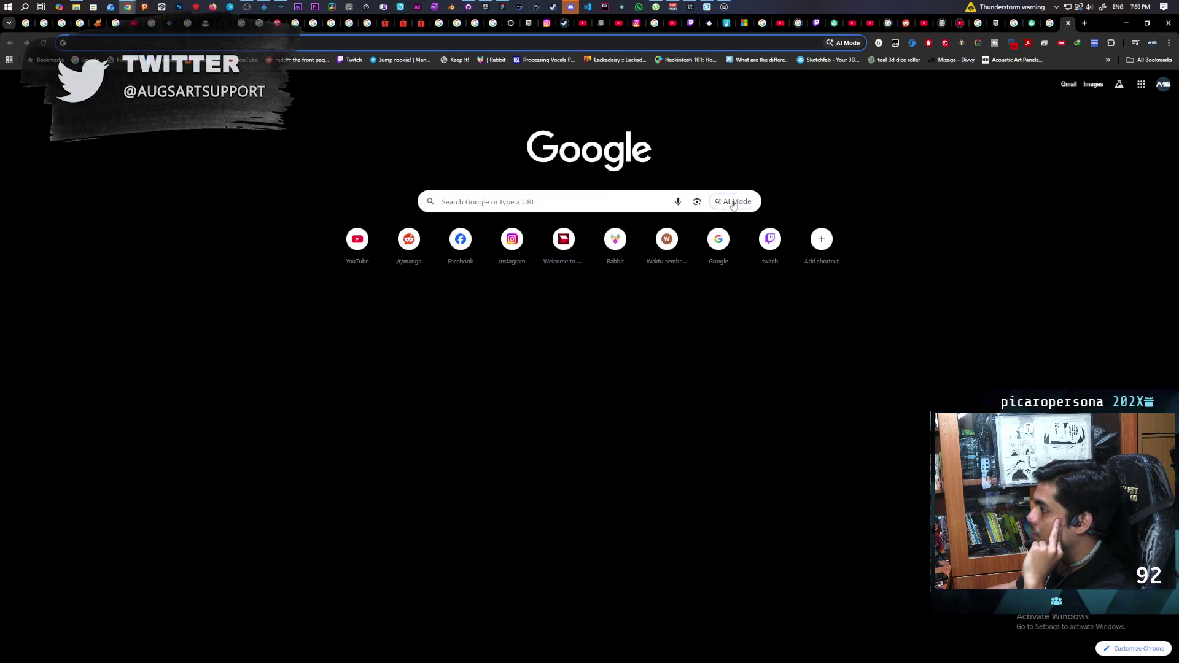
left_click(451, 201)
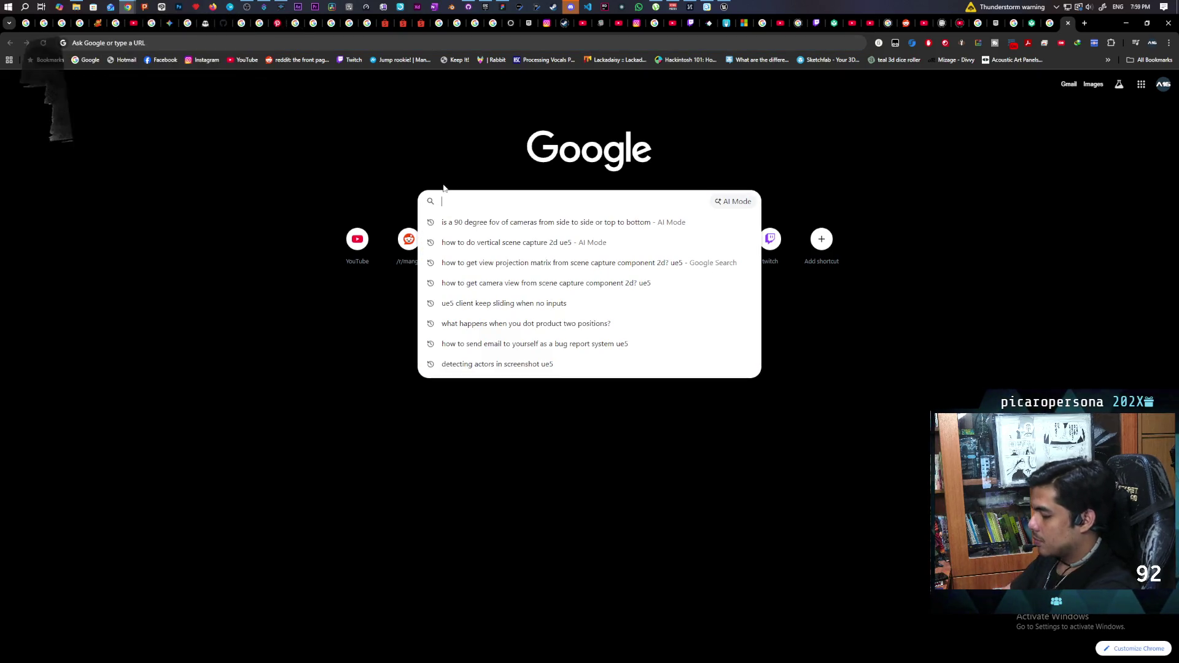
type("if a")
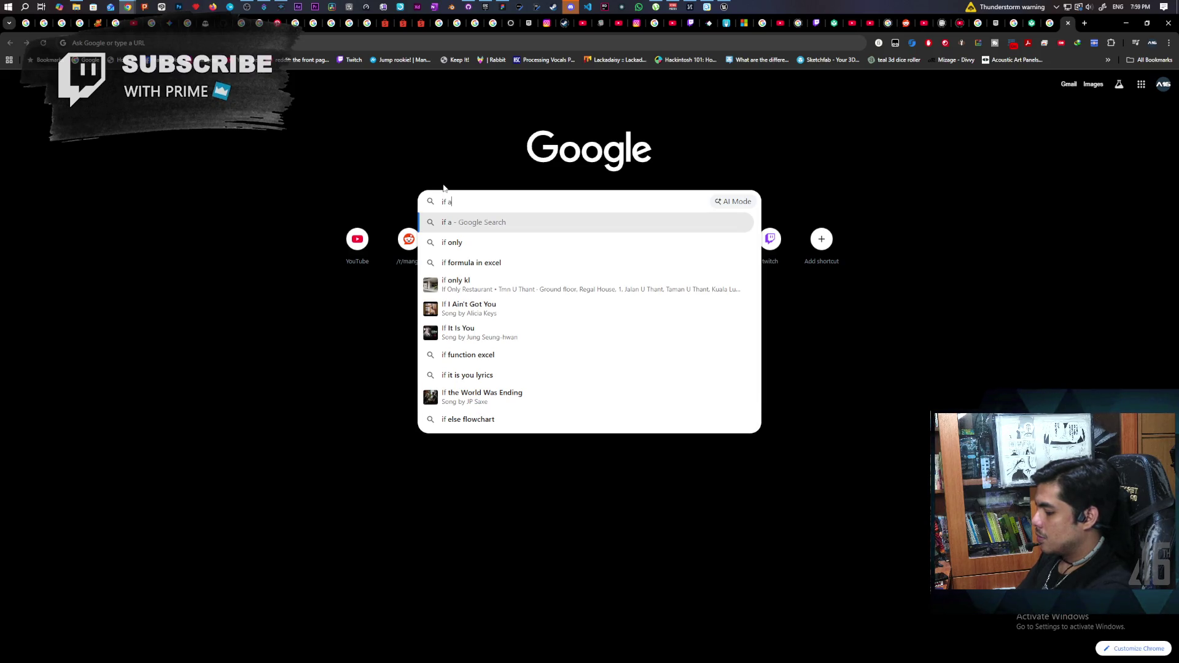
type(" video is ")
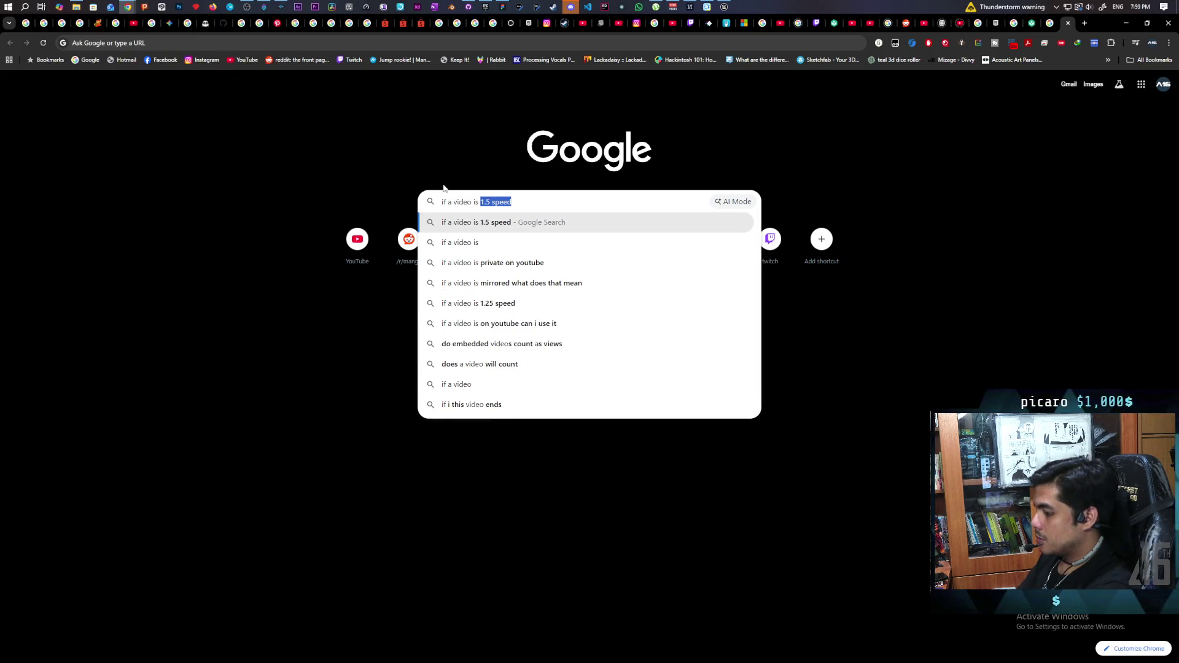
type("1s")
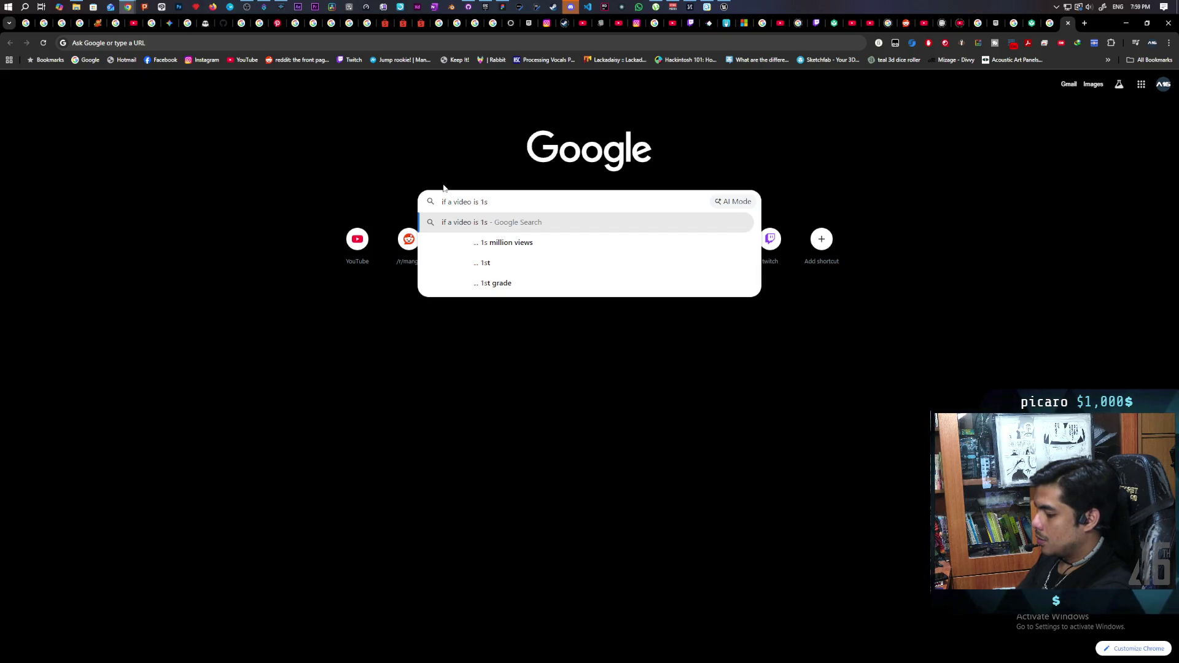
type(" how long ")
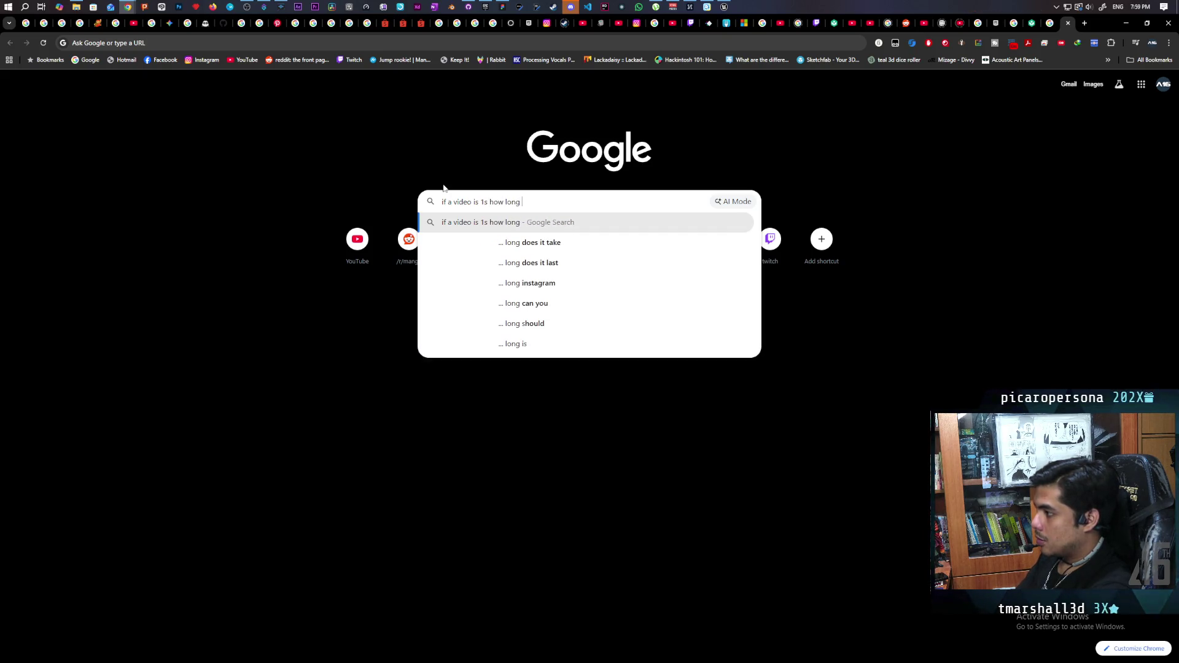
type("will the leng")
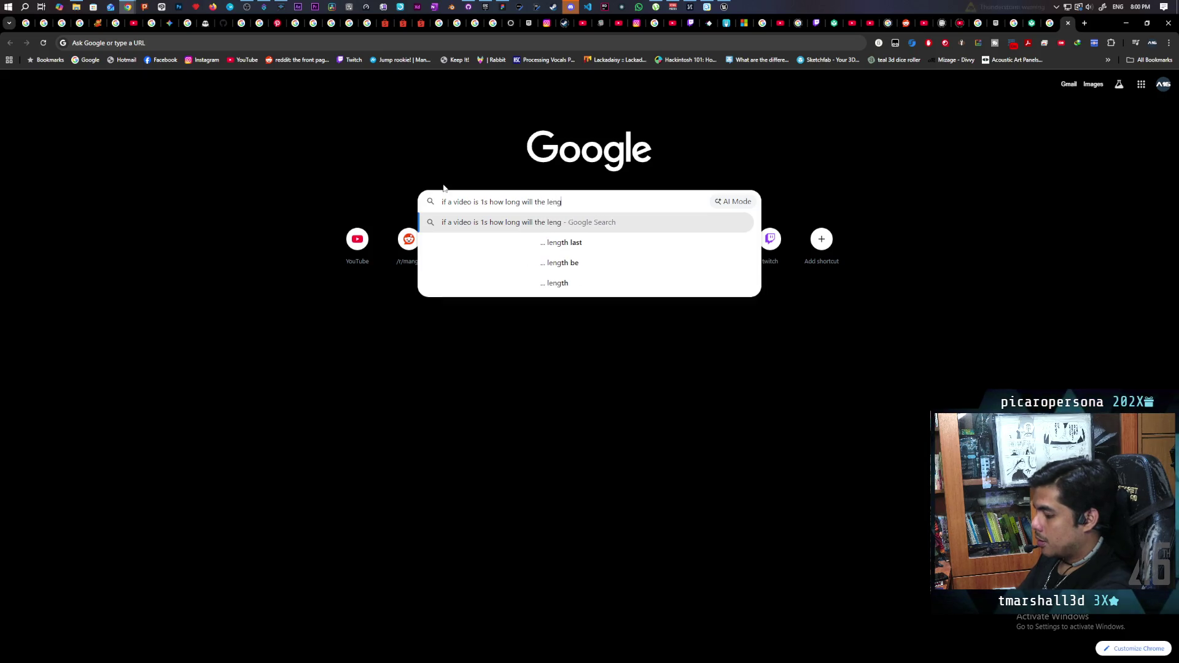
type("th be ")
type("if ")
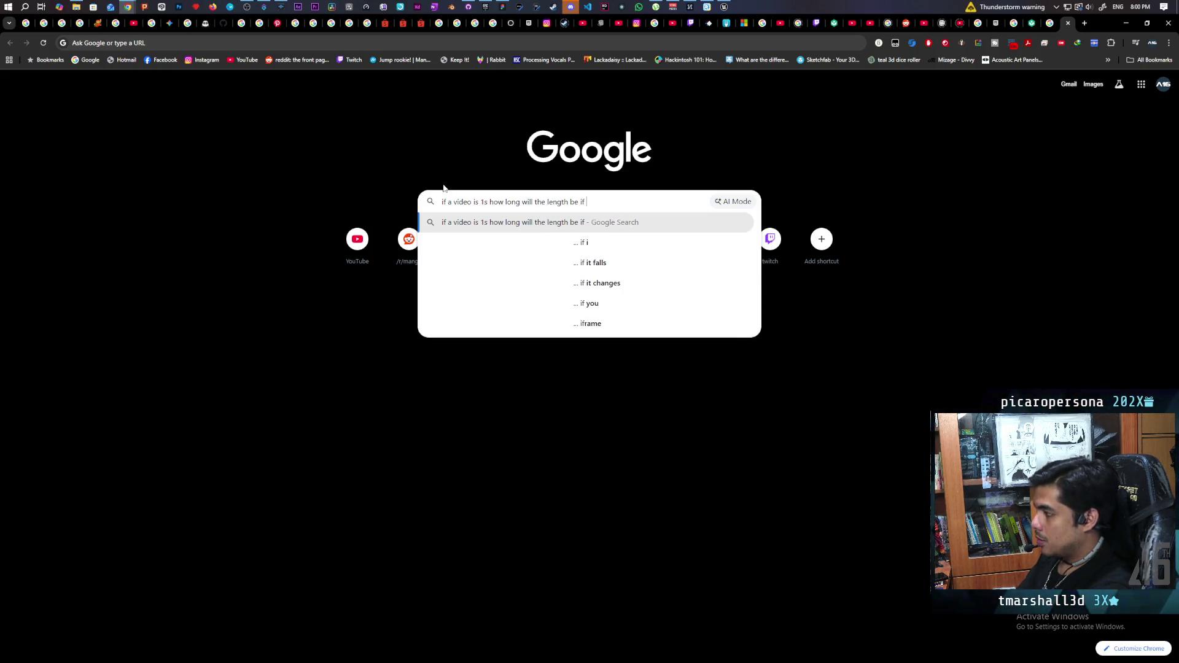
type("its played ")
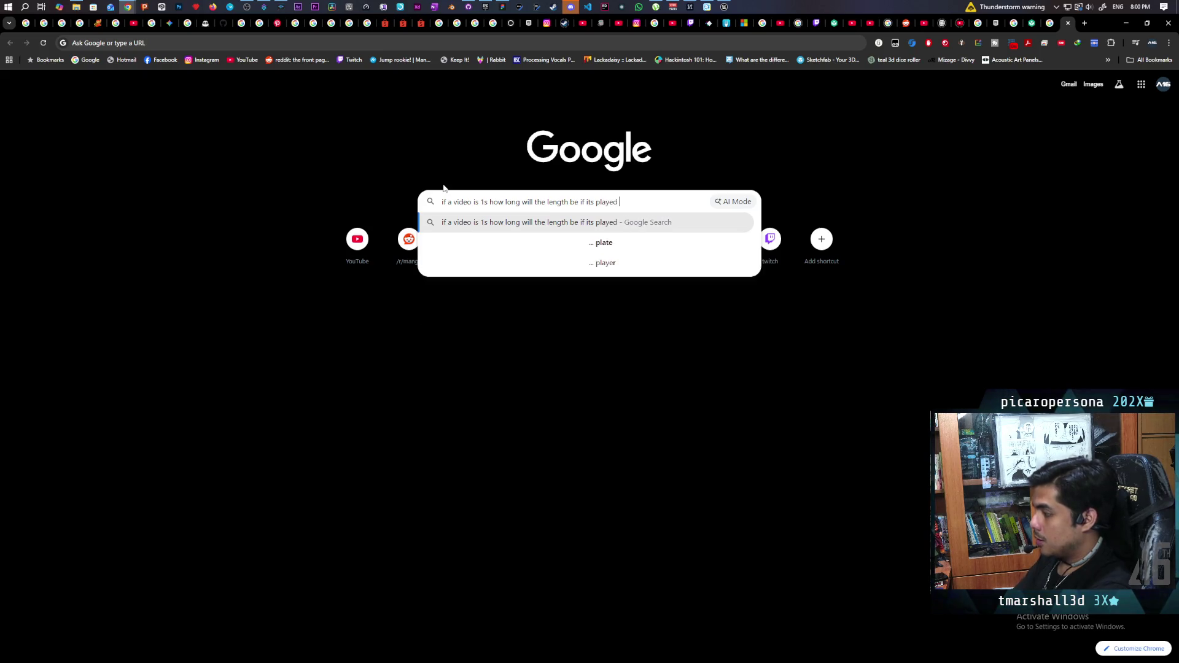
type("at 0.6")
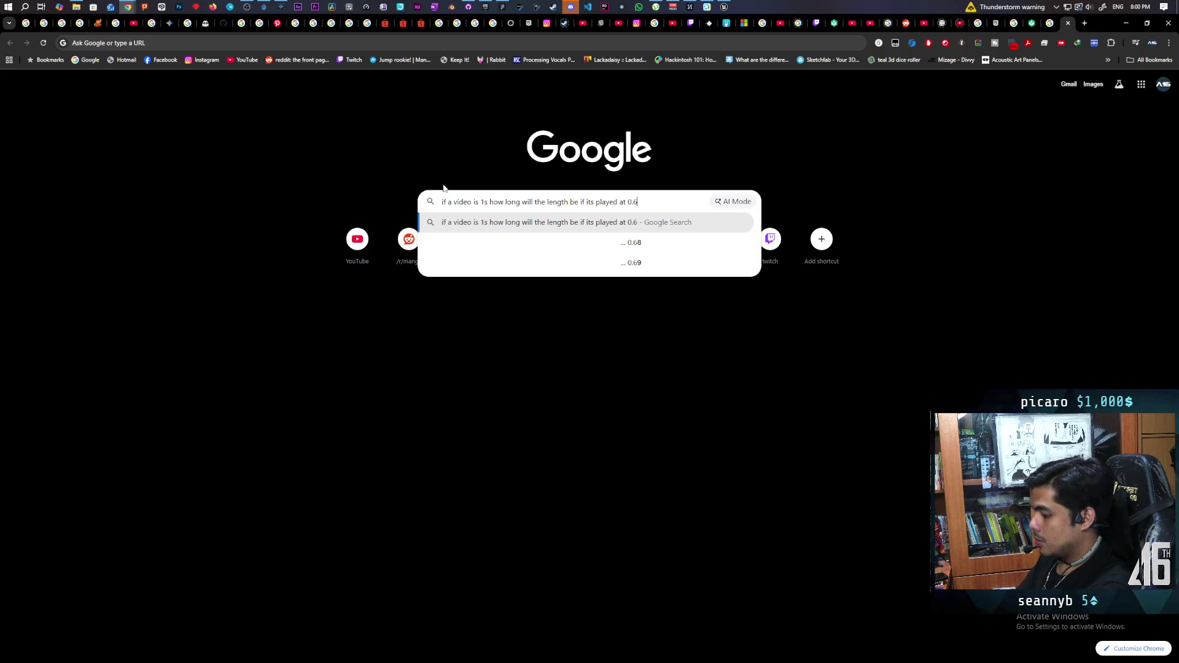
type(" times spee")
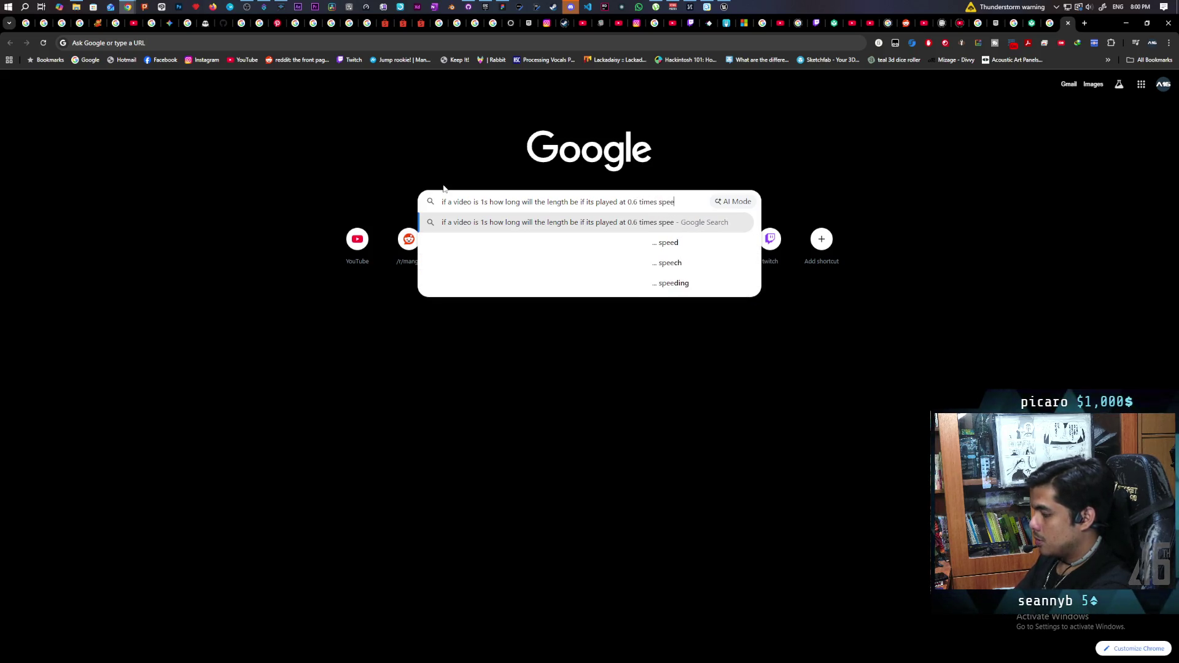
type("d")
Run the search asking how long a 1s video lasts at 0.6 times speed.
key("Return")
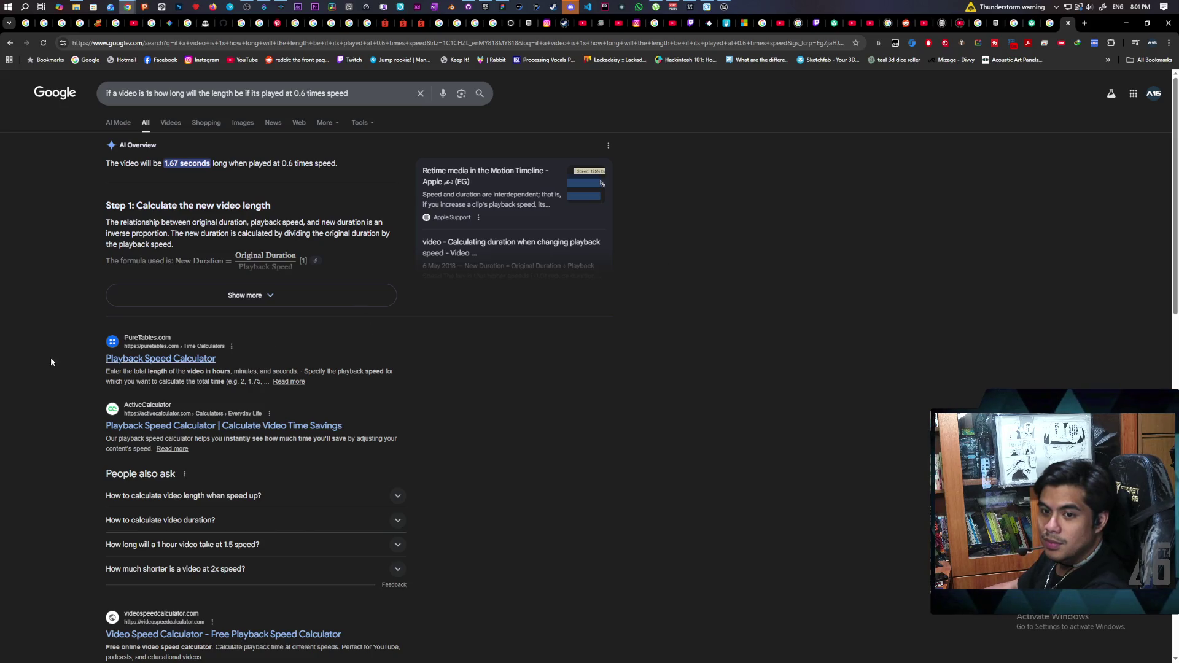
Navigate to the YouTube video 'Why did Bob the Builder Build the Berlin Wall?'.
key("alt+Left")
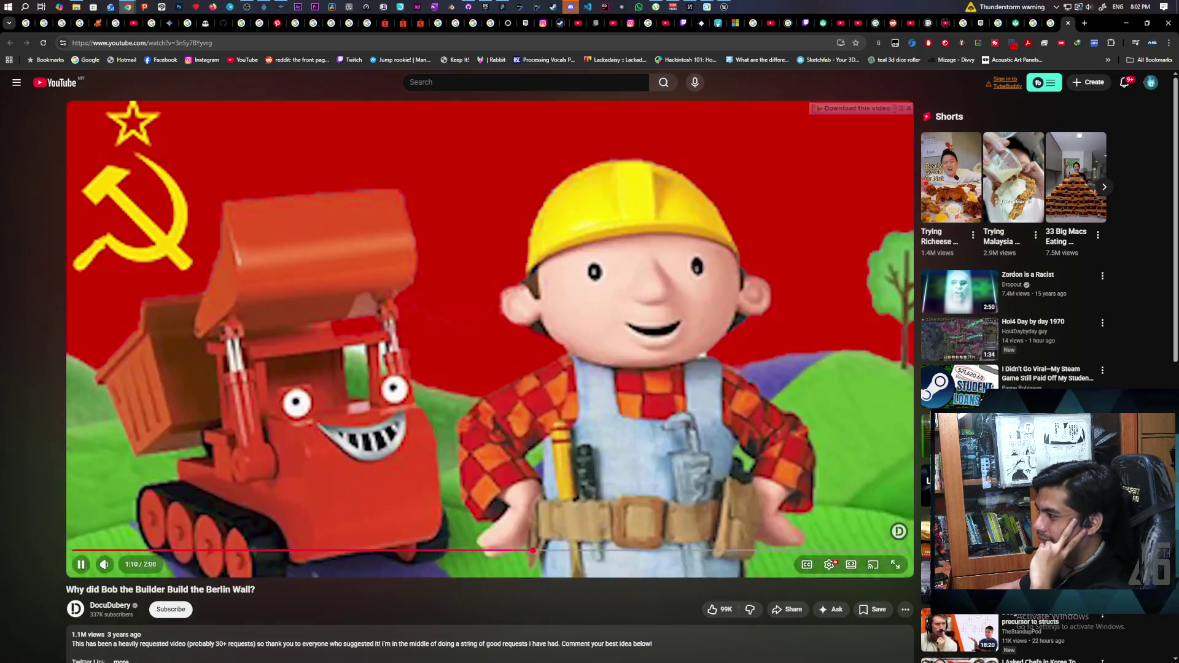
Pause and resume the Bob the Builder video to its end, then return to the search results.
left_click(636, 409)
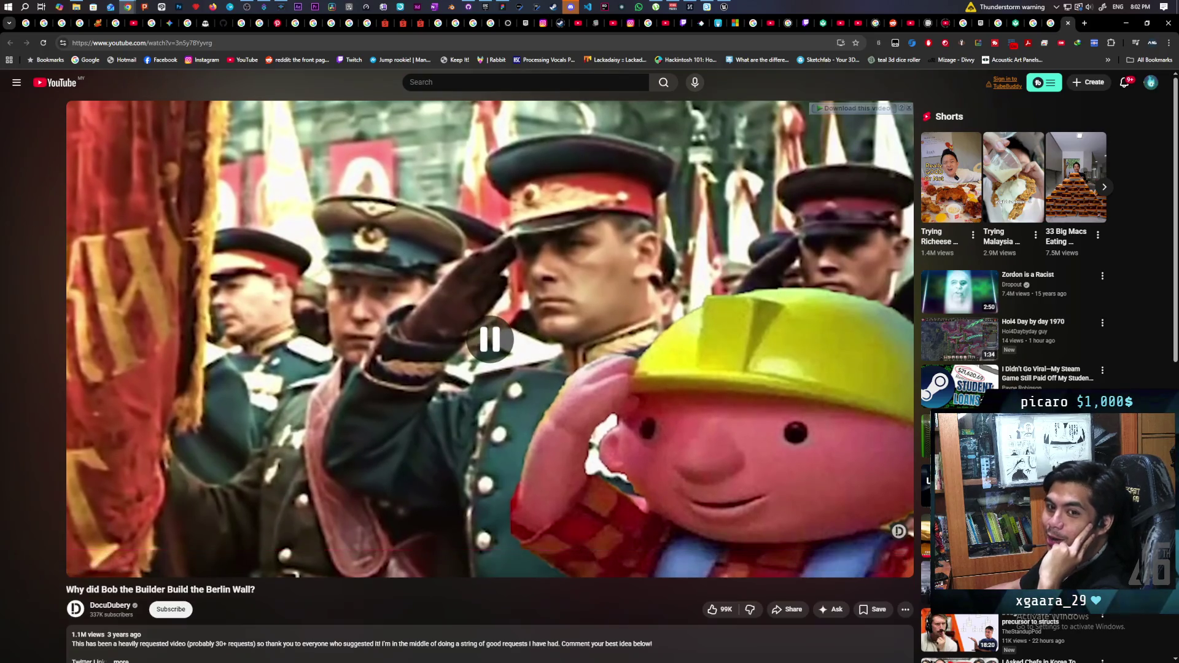
left_click(501, 413)
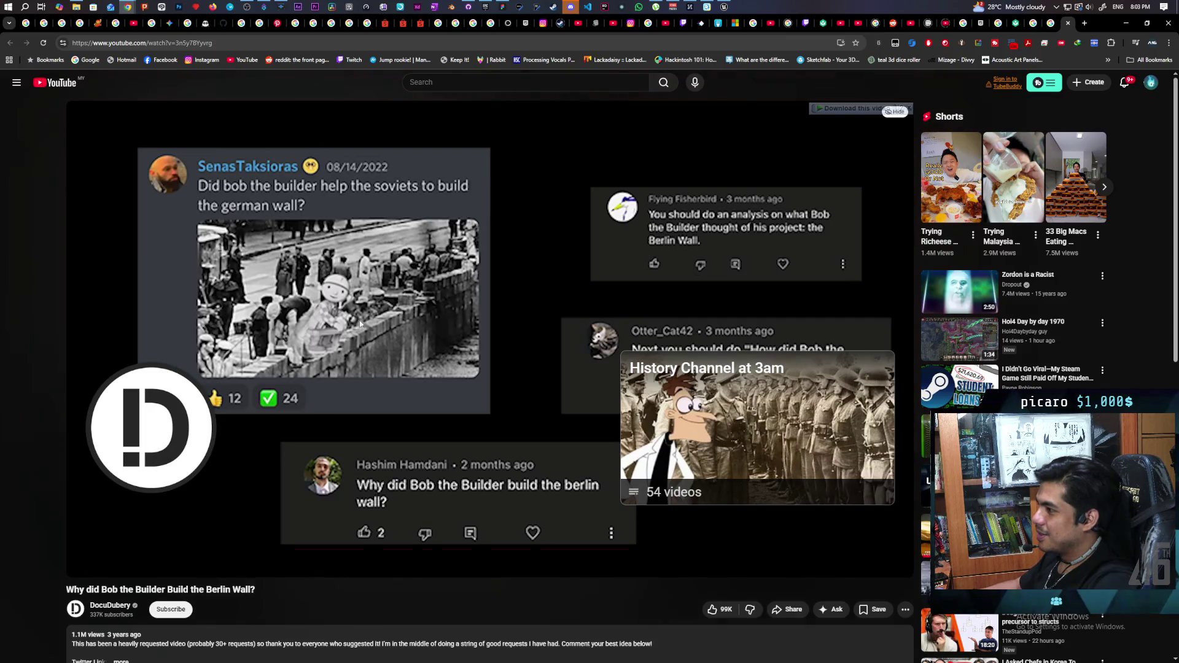
left_click(527, 382)
scroll(526, 383, "down", 1)
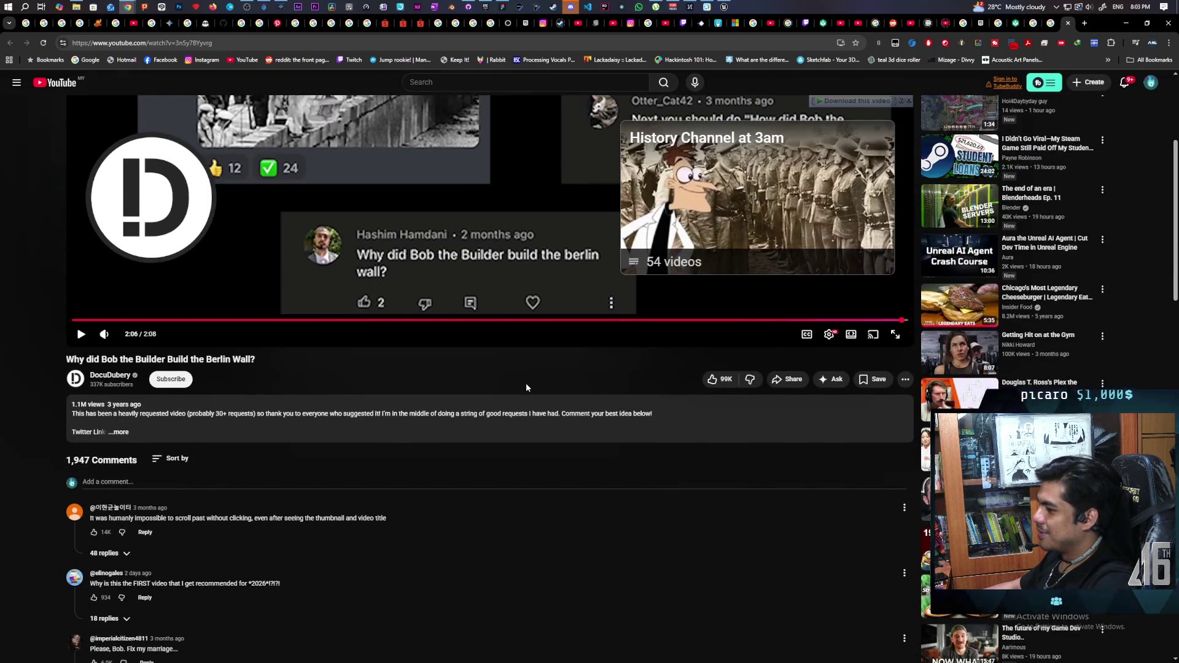
scroll(527, 382, "down", 2)
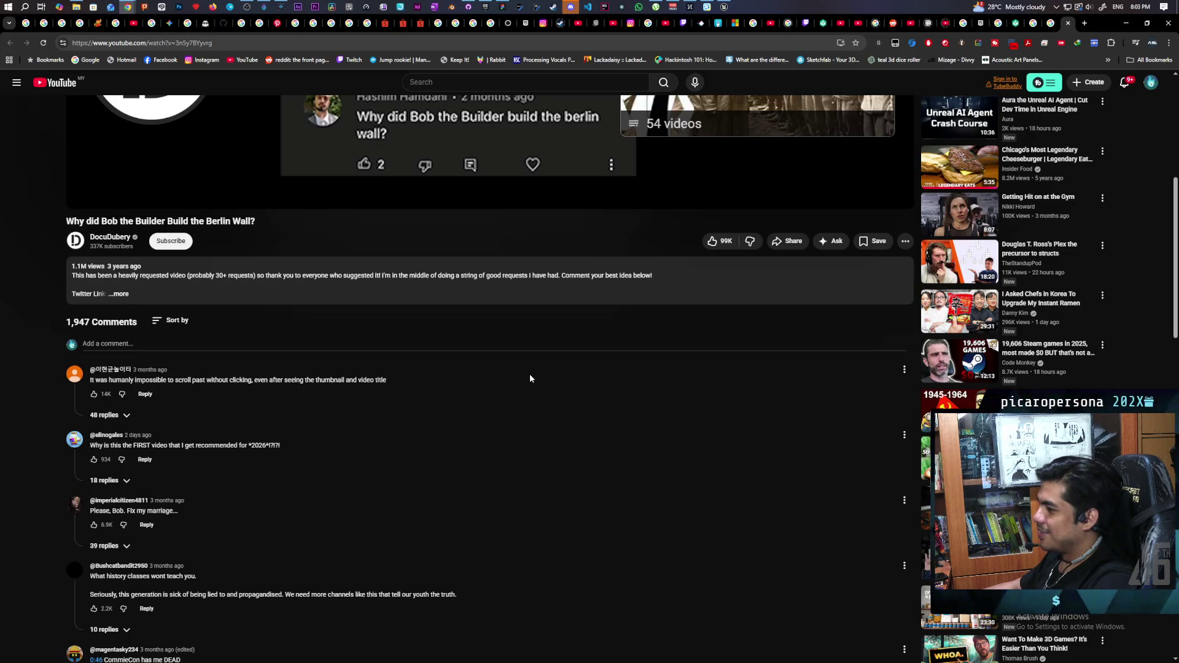
left_click(1069, 23)
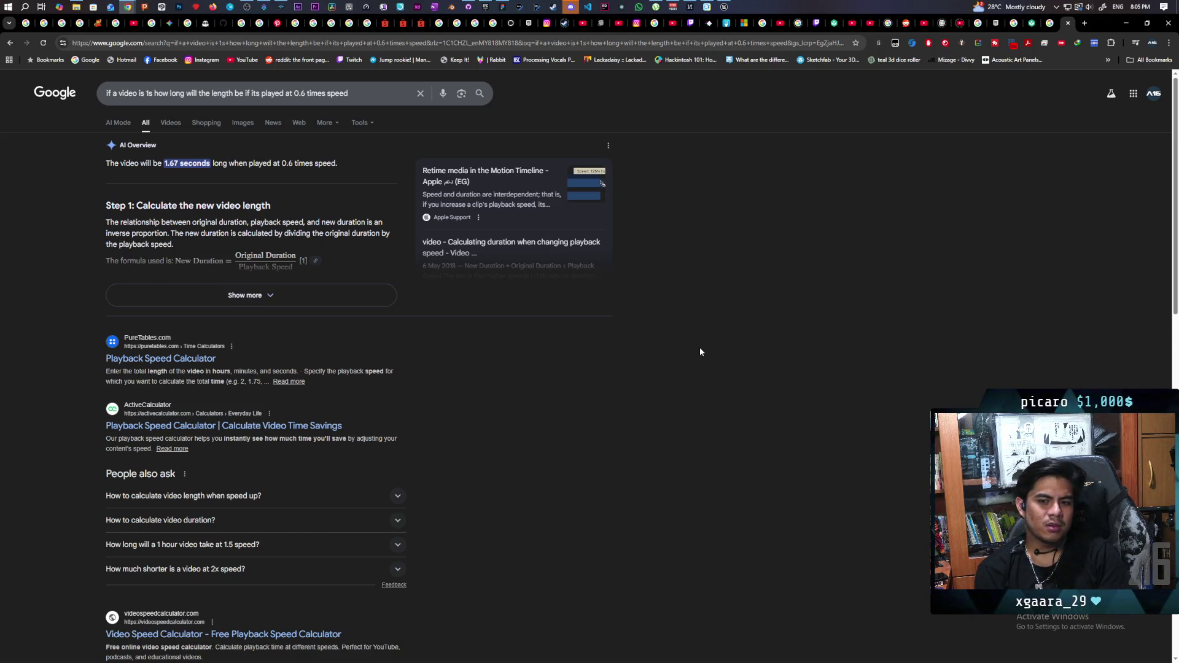
Bring the Unreal Editor window in front of the Google results.
key("alt+Tab")
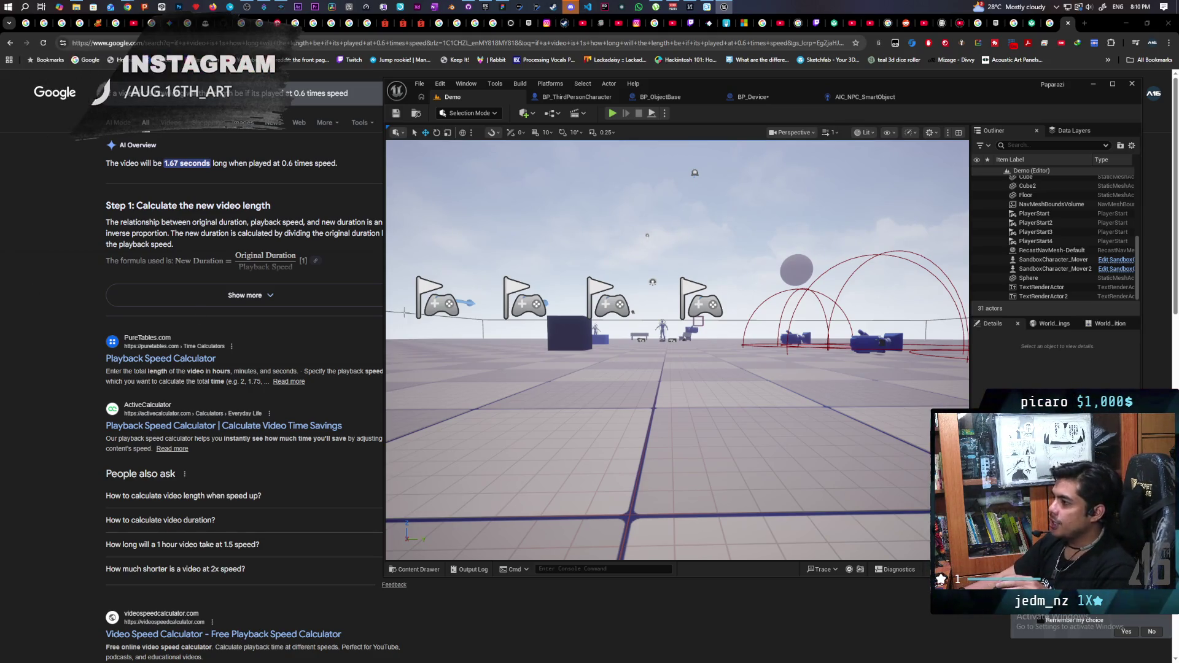
Start playing the Demo level as a multi-client session.
left_click(613, 113)
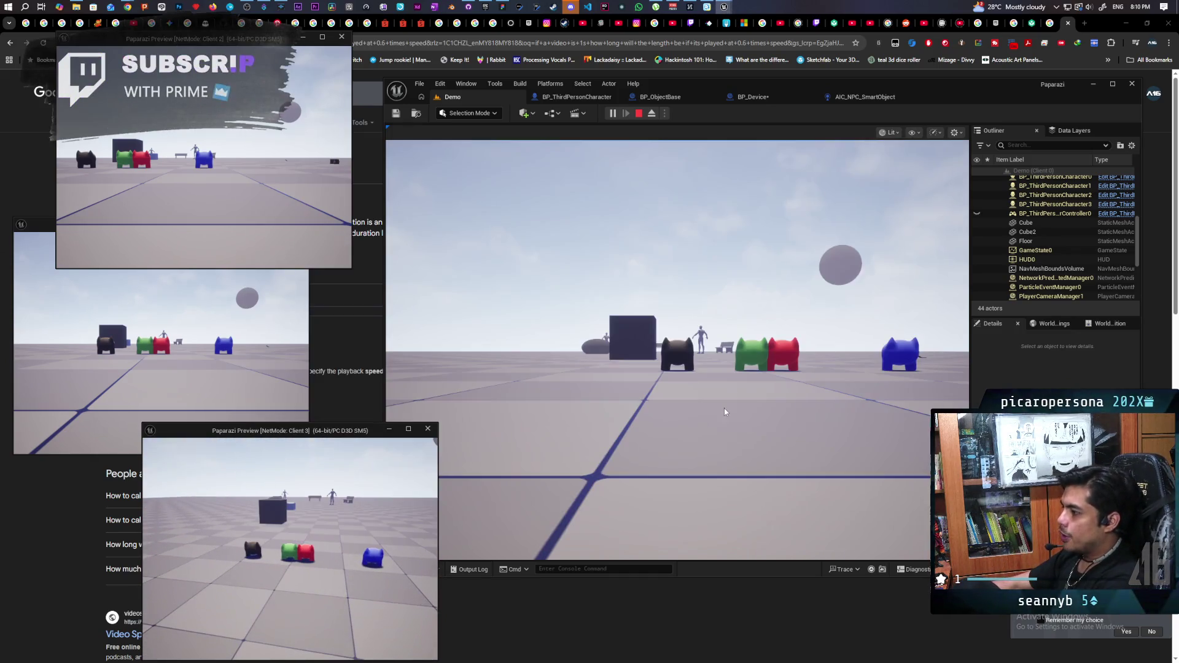
Take control of the main play view and look around the moving character.
left_click(677, 350)
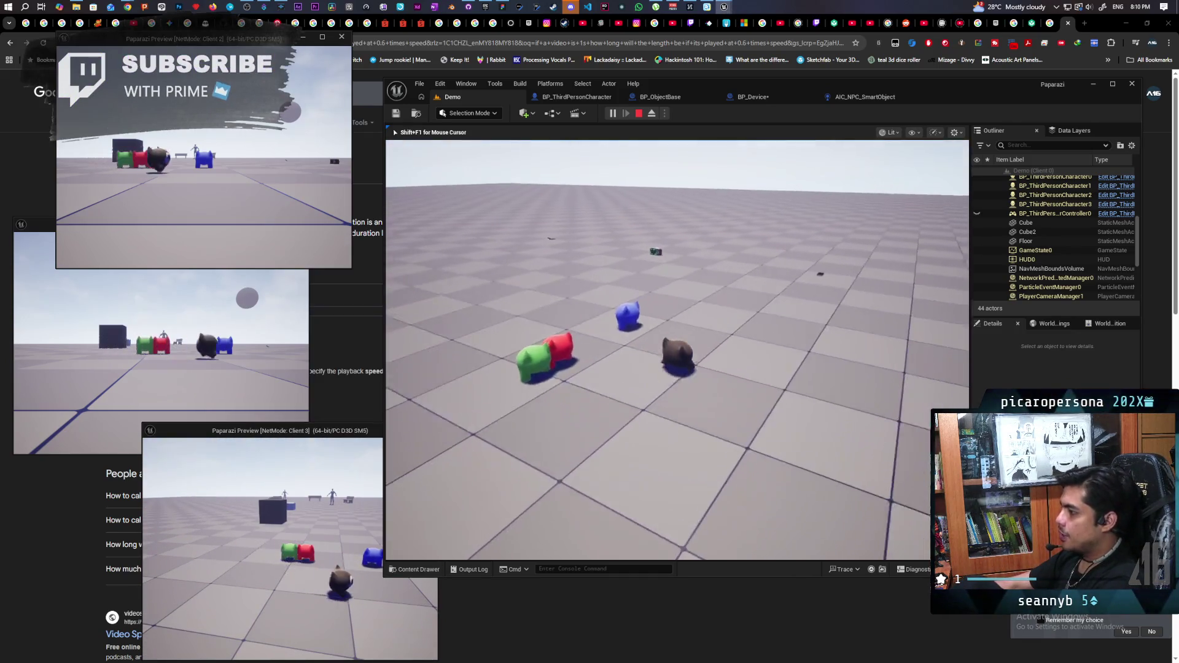
left_click_drag(677, 350, 677, 351)
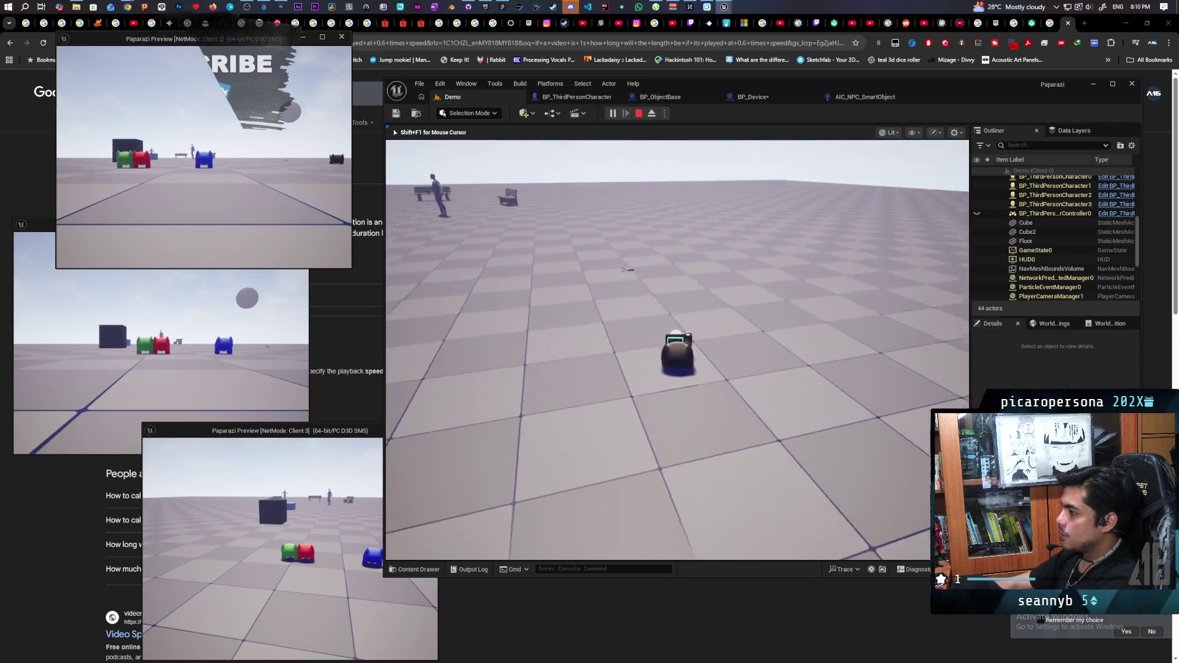
left_click_drag(678, 350, 677, 351)
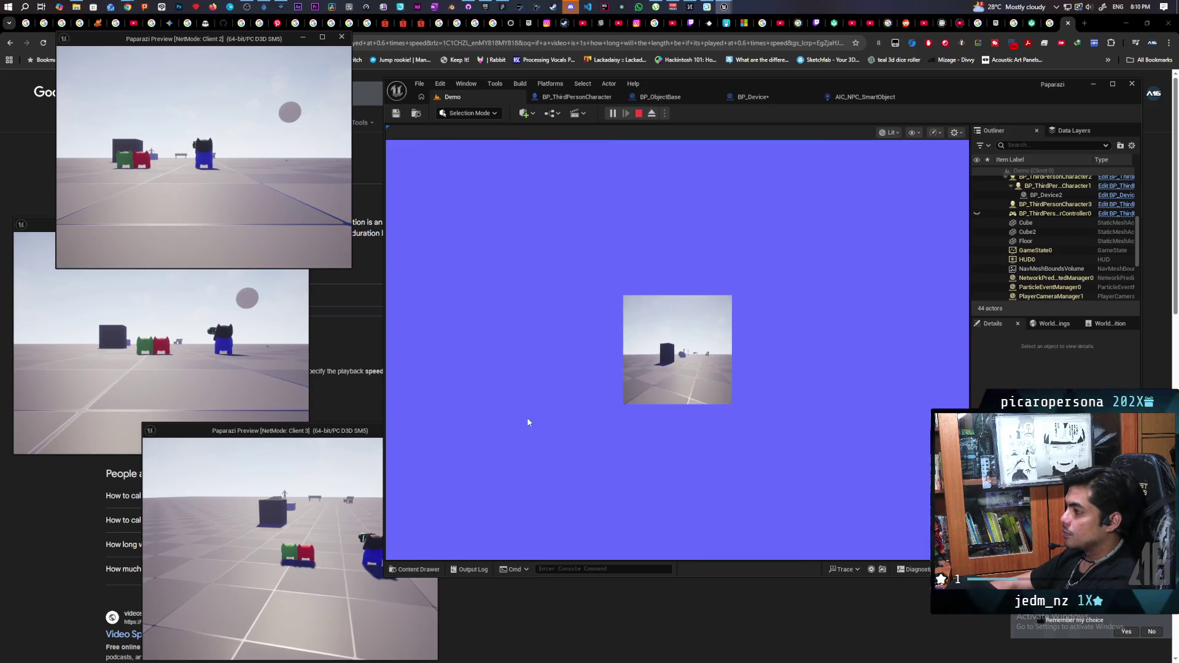
Raise and lower the handheld camera device with F while orbiting the characters.
left_click(528, 417)
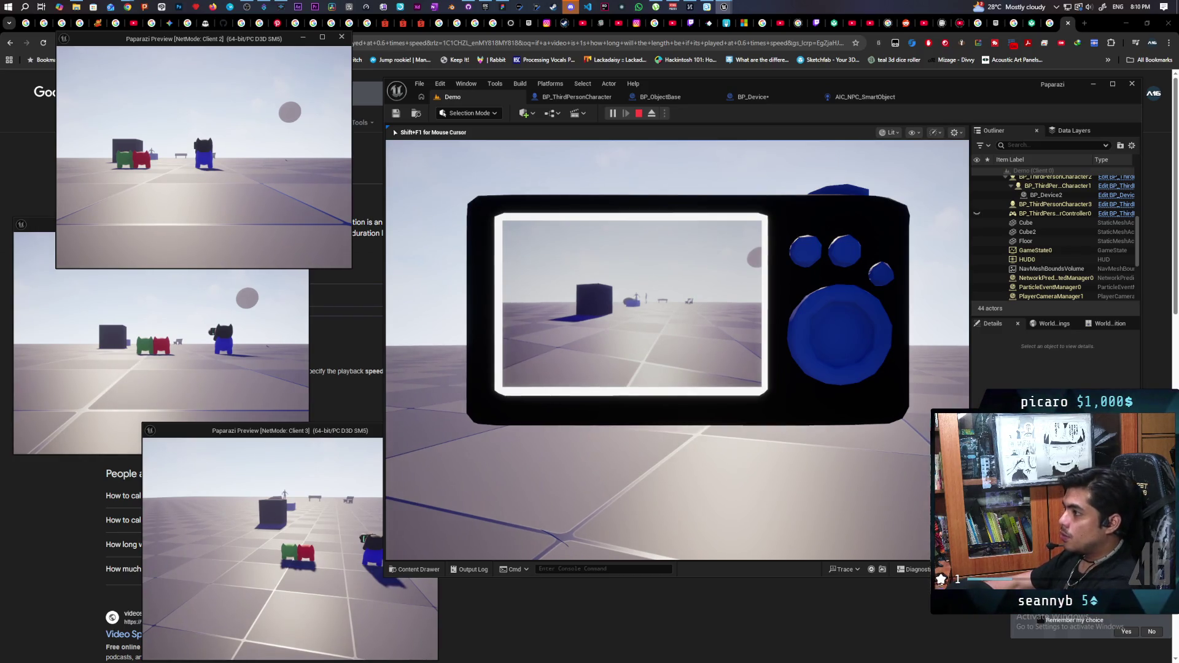
key("Escape")
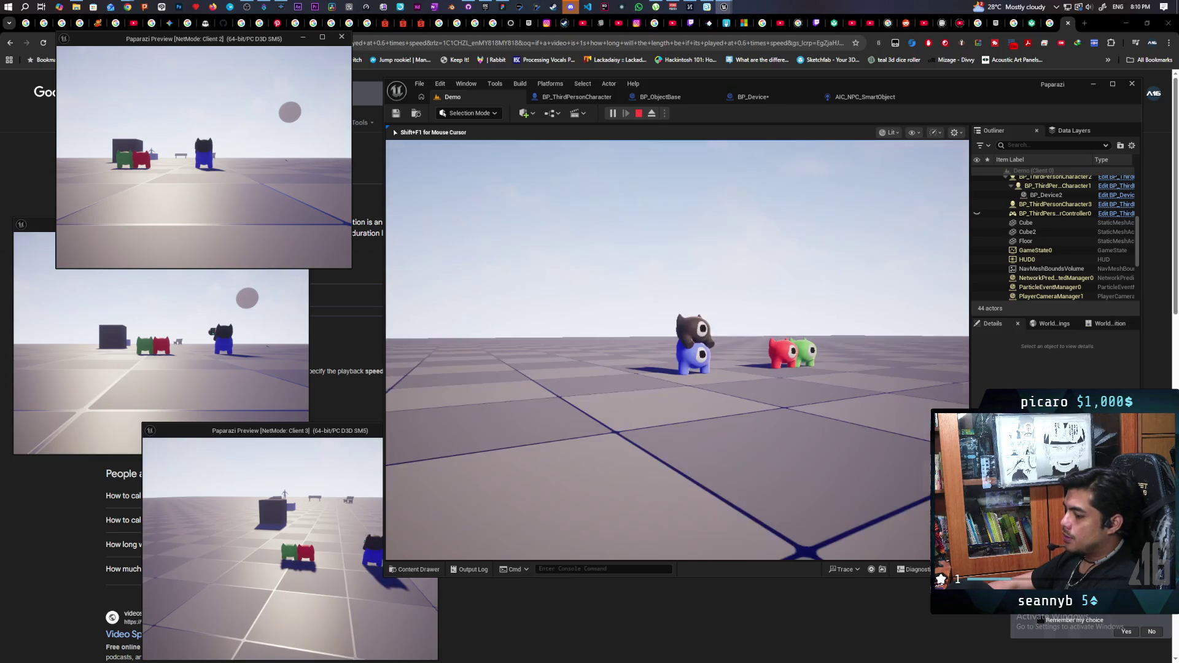
left_click_drag(673, 368, 700, 350)
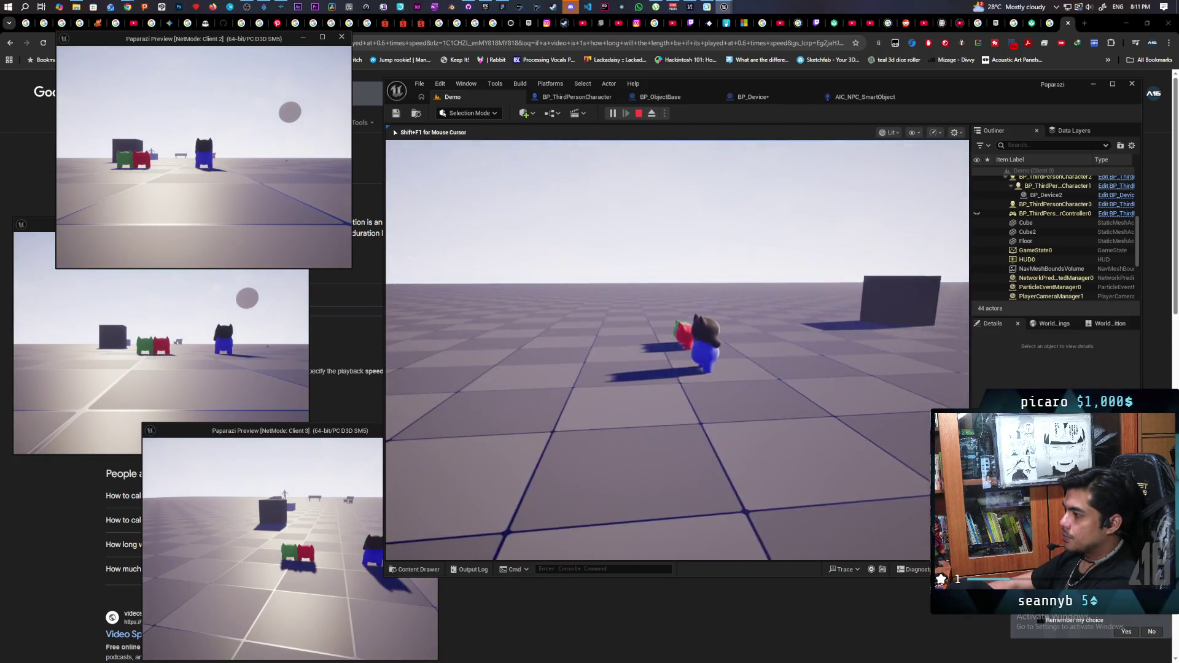
key("f")
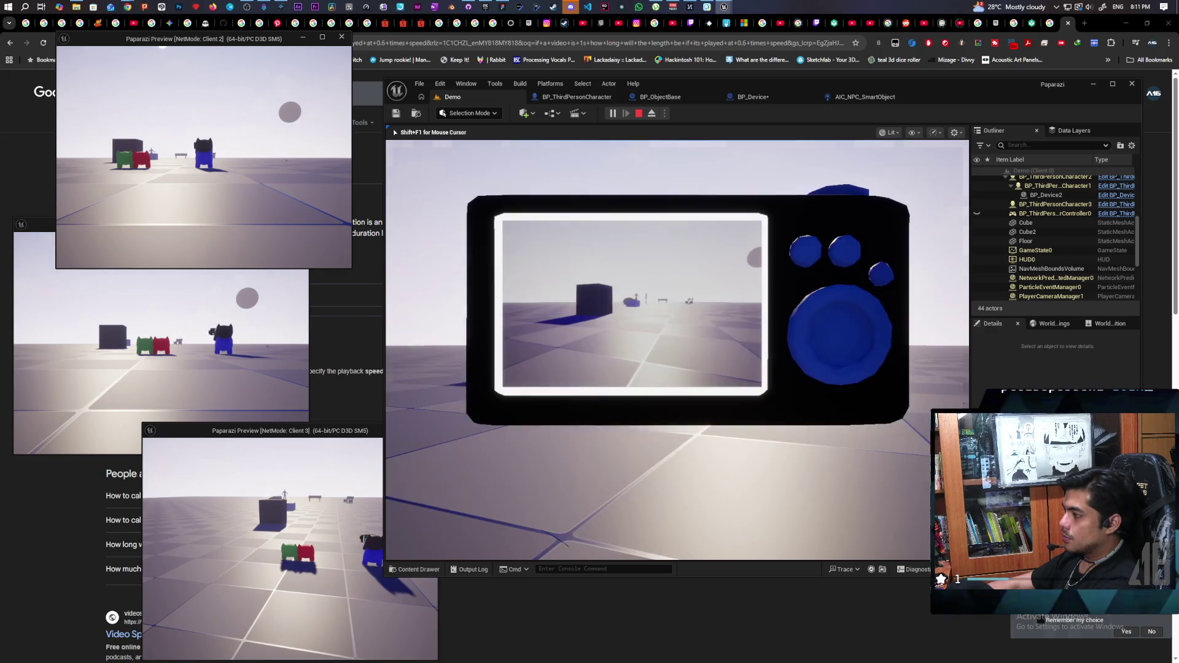
key("f")
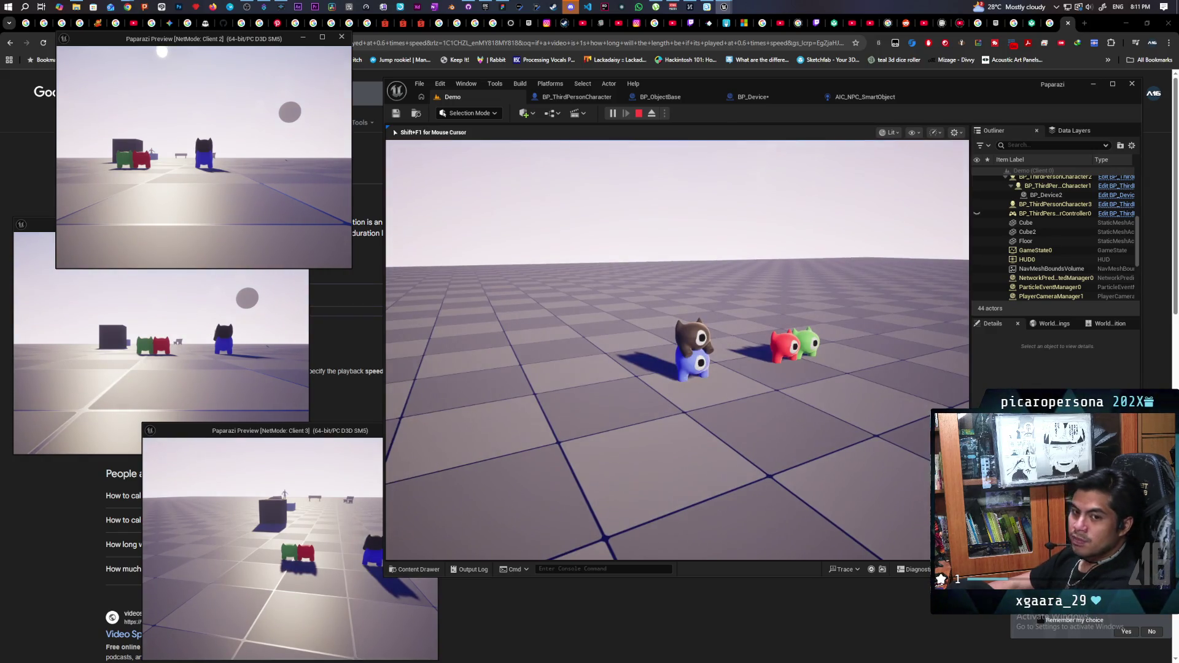
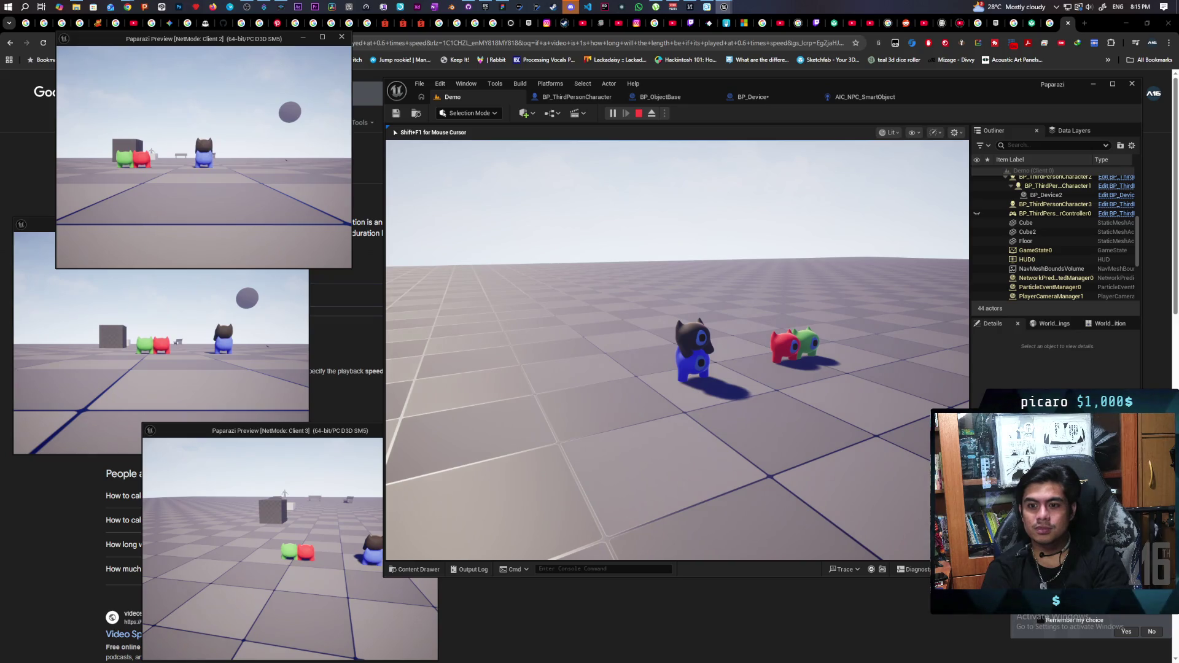
Look around the running three-client multiplayer preview from a new angle in the main viewport.
mouse_move(678, 369)
left_mouse_down()
mouse_move(645, 406)
mouse_move(744, 473)
left_mouse_up()
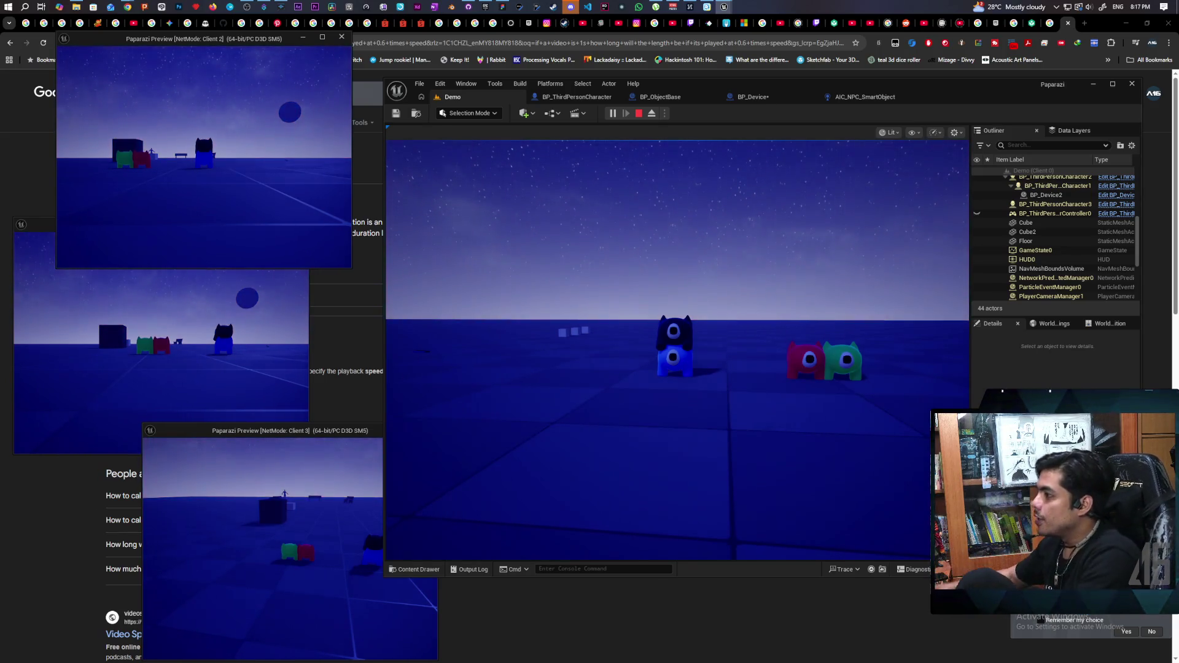
Stop the PIE session, minimize Unreal and start a fresh Chrome tab for searching.
key("Escape")
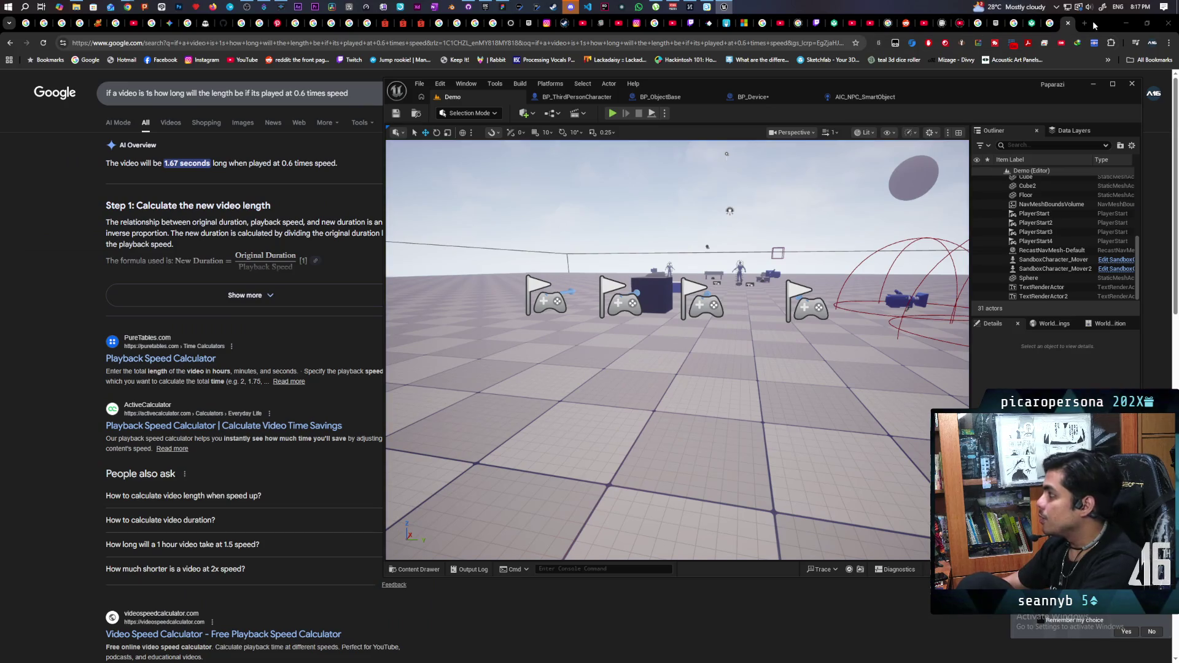
left_click(1094, 26)
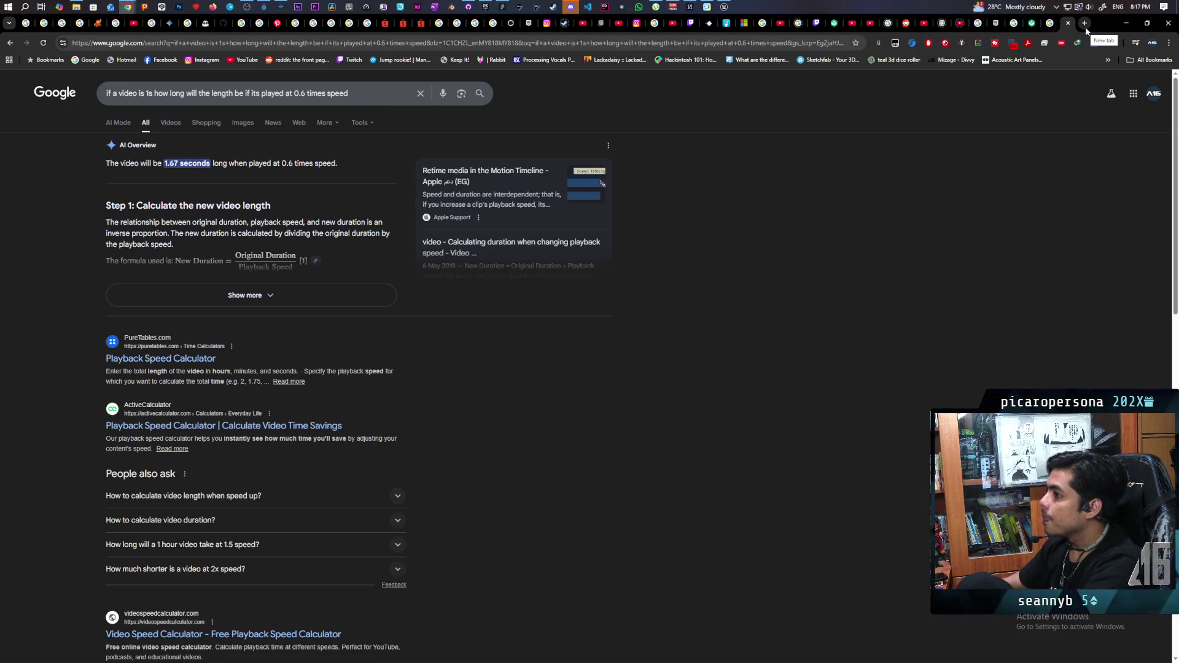
left_click(715, 43)
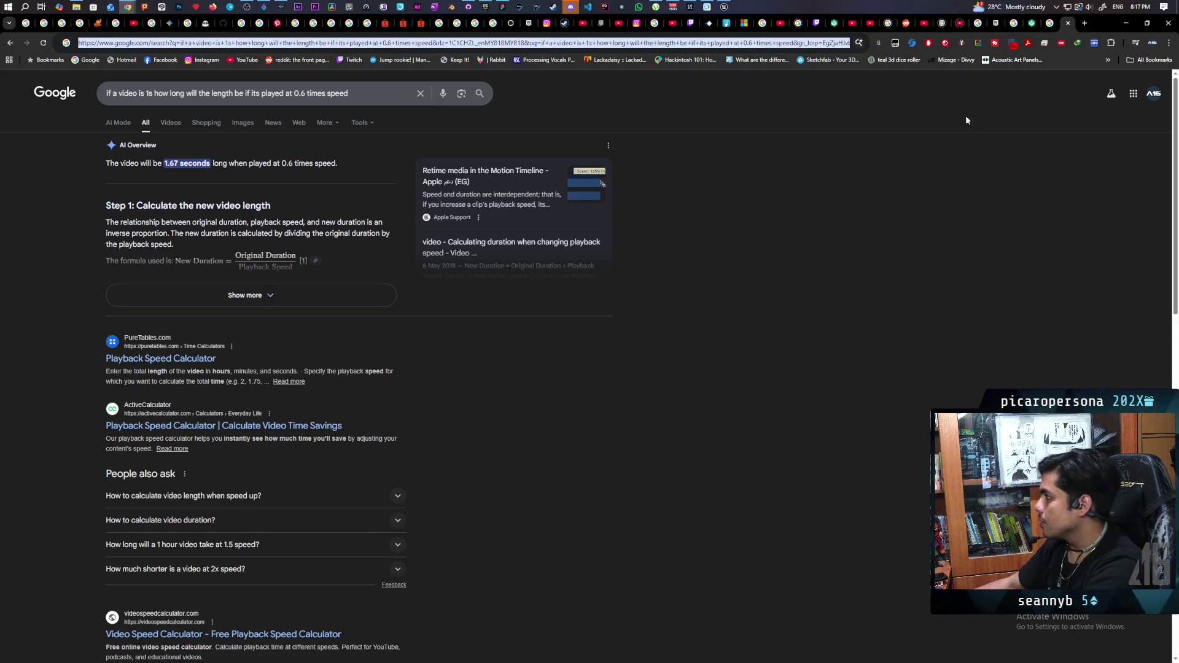
left_click(1084, 24)
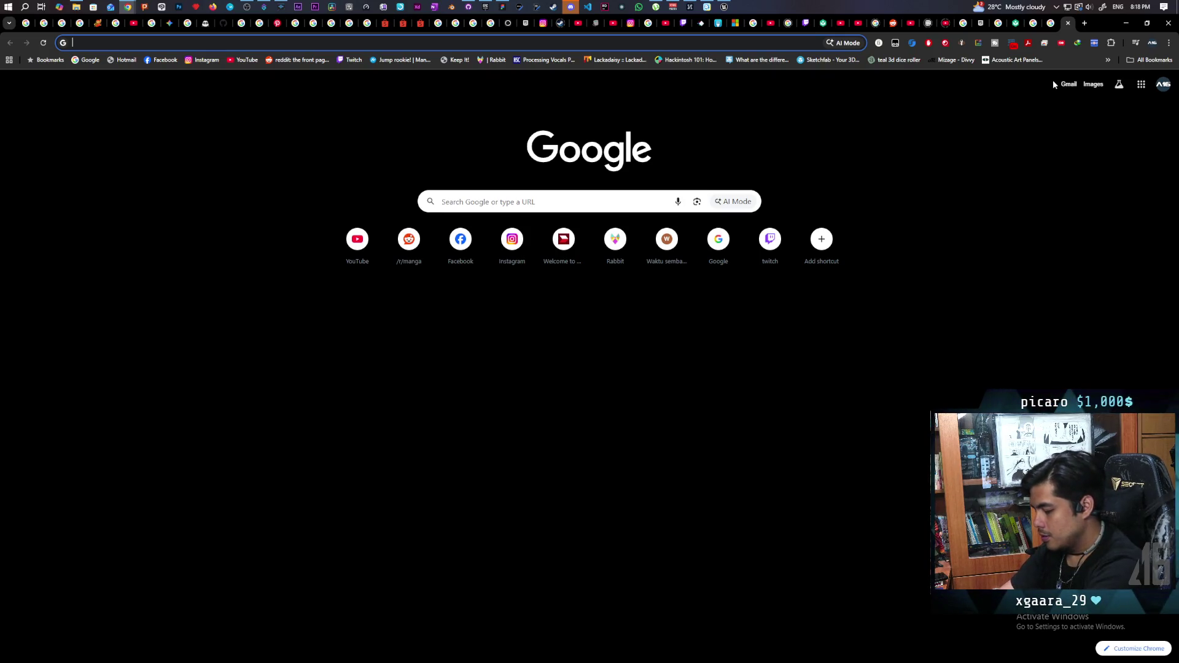
type("splitt")
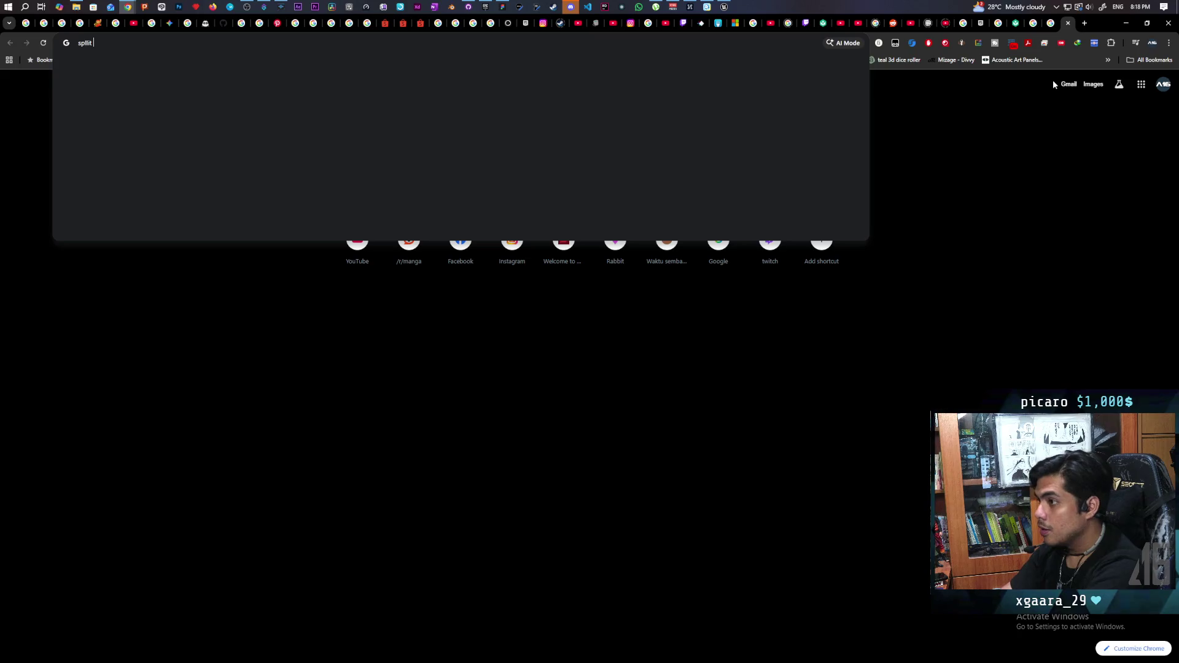
type(" fiction")
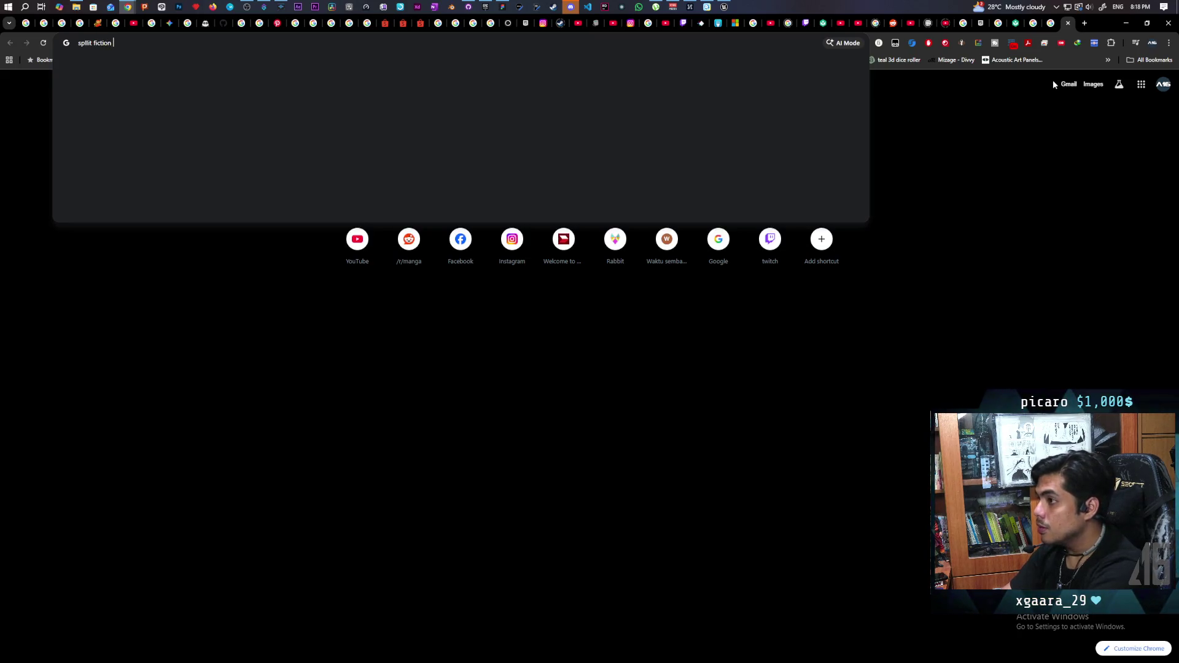
type("bom")
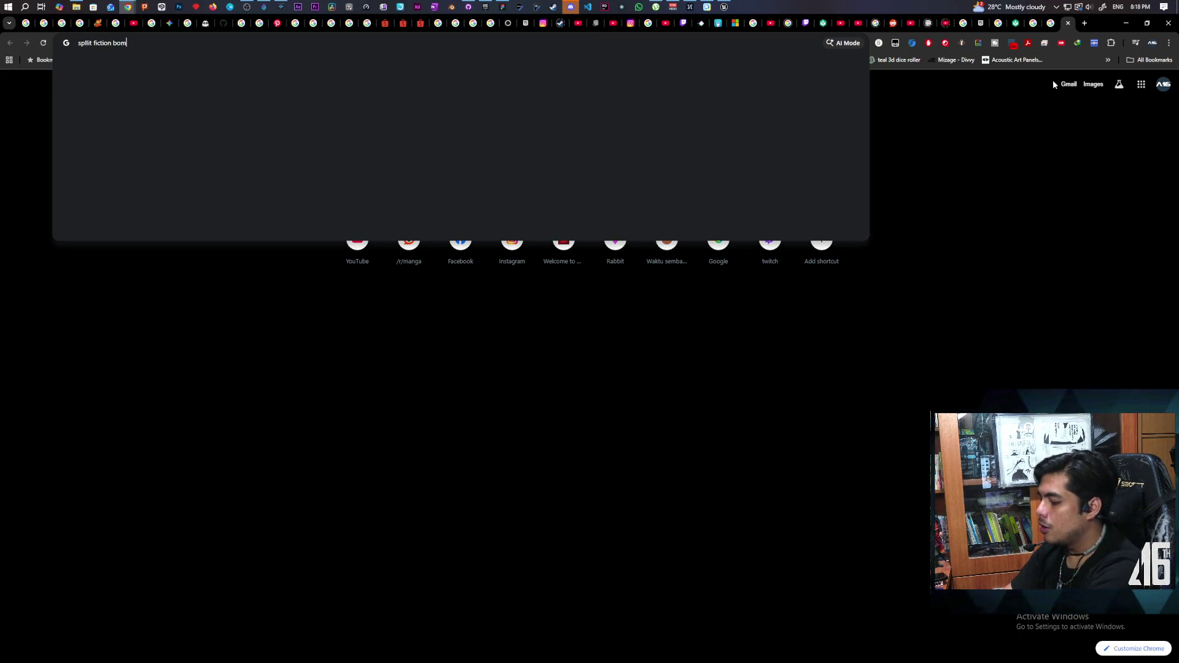
type(" t")
type("assong")
Search Google for 'split fiction bomb passing' and start the bomb toss gameplay video.
key("Return")
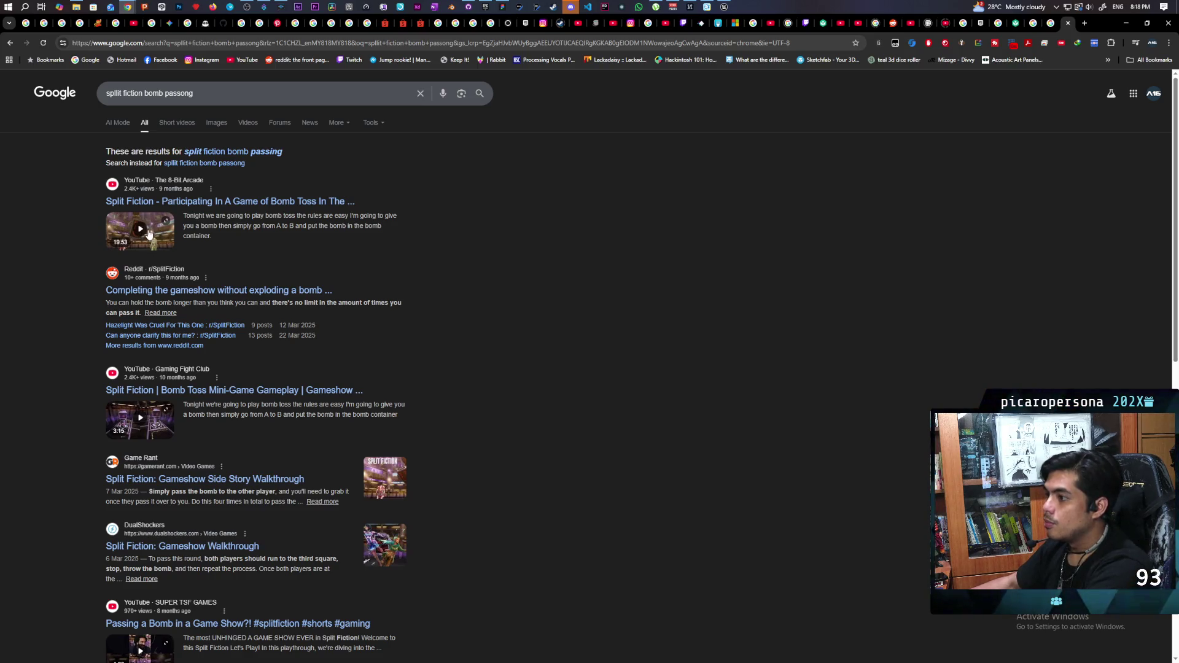
left_click(147, 229)
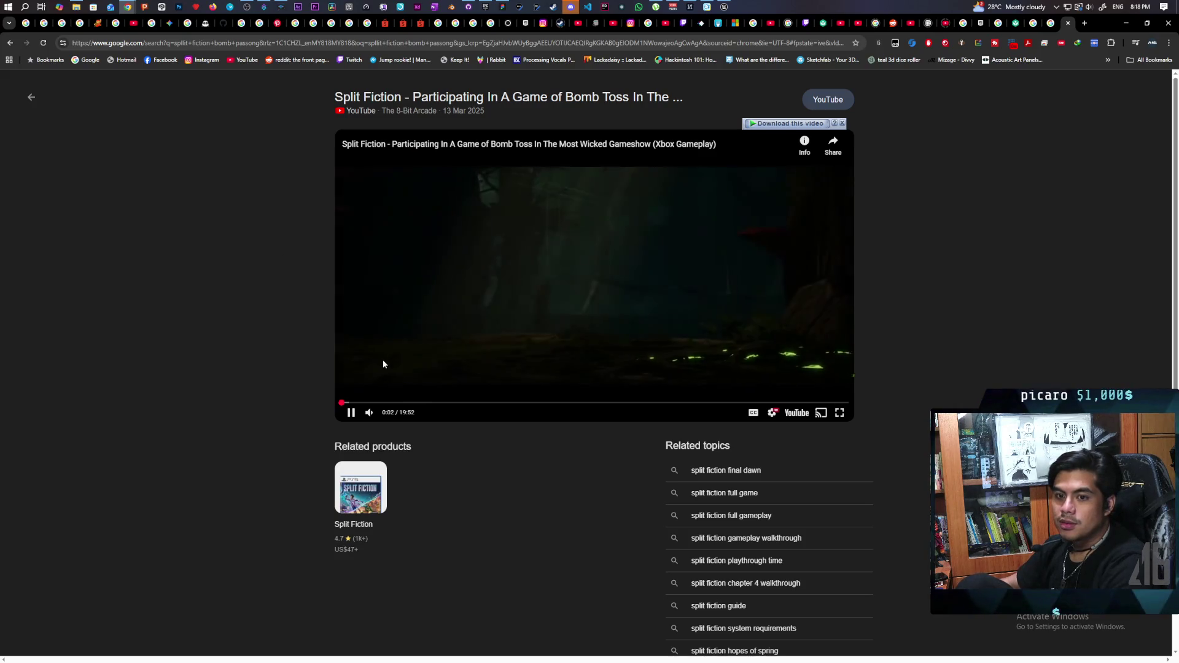
Hold the Split Fiction video paused near 0:03, then let it play again.
left_click(415, 339)
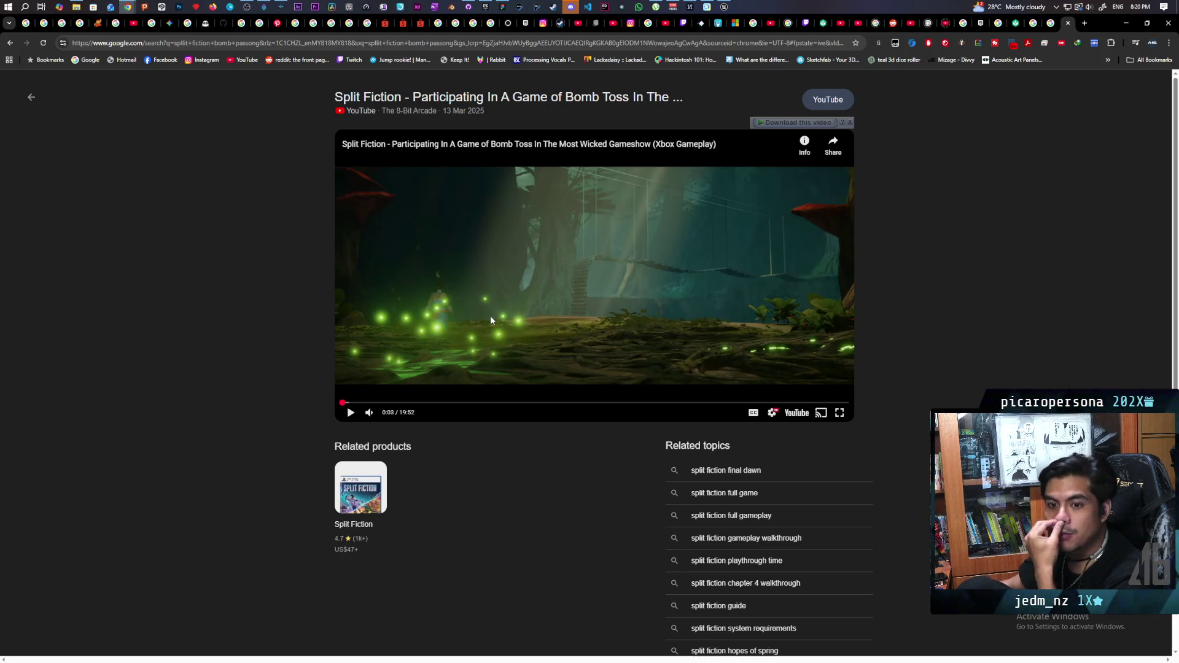
left_click(681, 255)
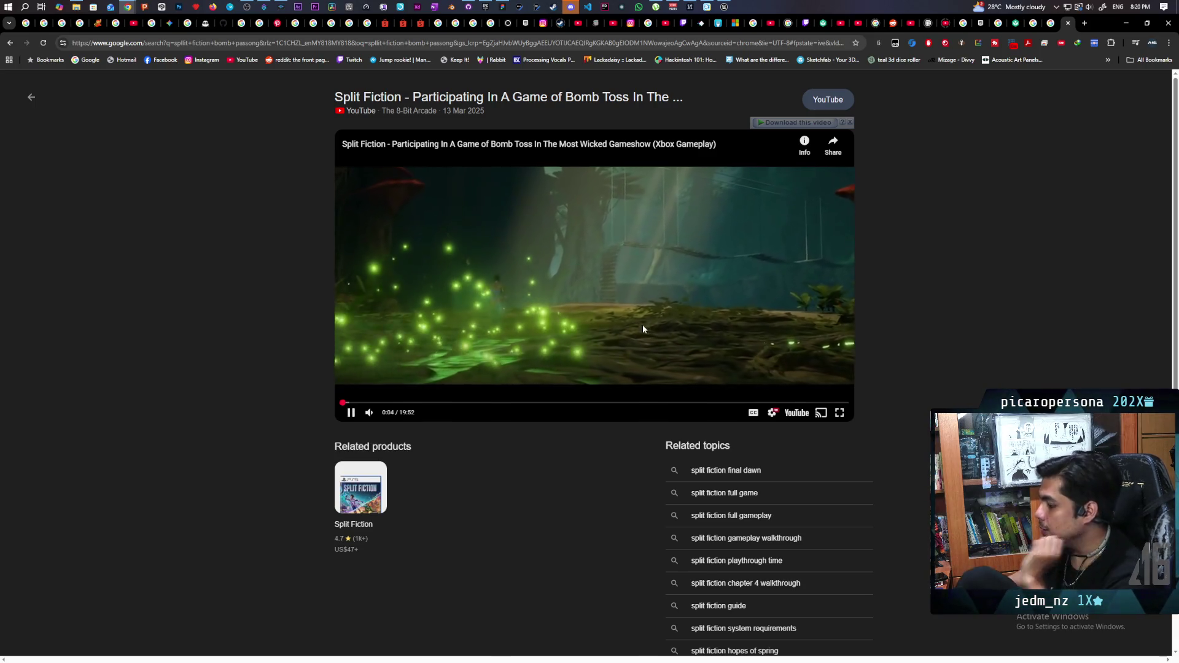
Skip the video ahead to the gameshow intro, go full screen and pause at 2:12.
key("Right")
key("Right")
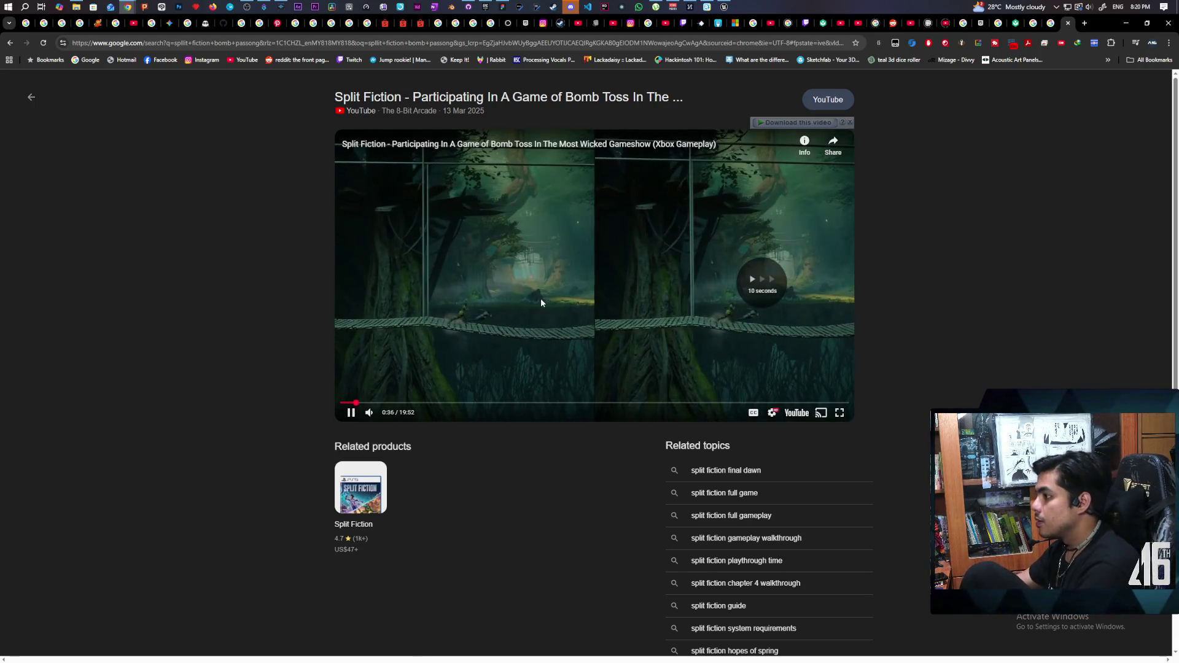
key("Right")
key("Right")
key("Right")
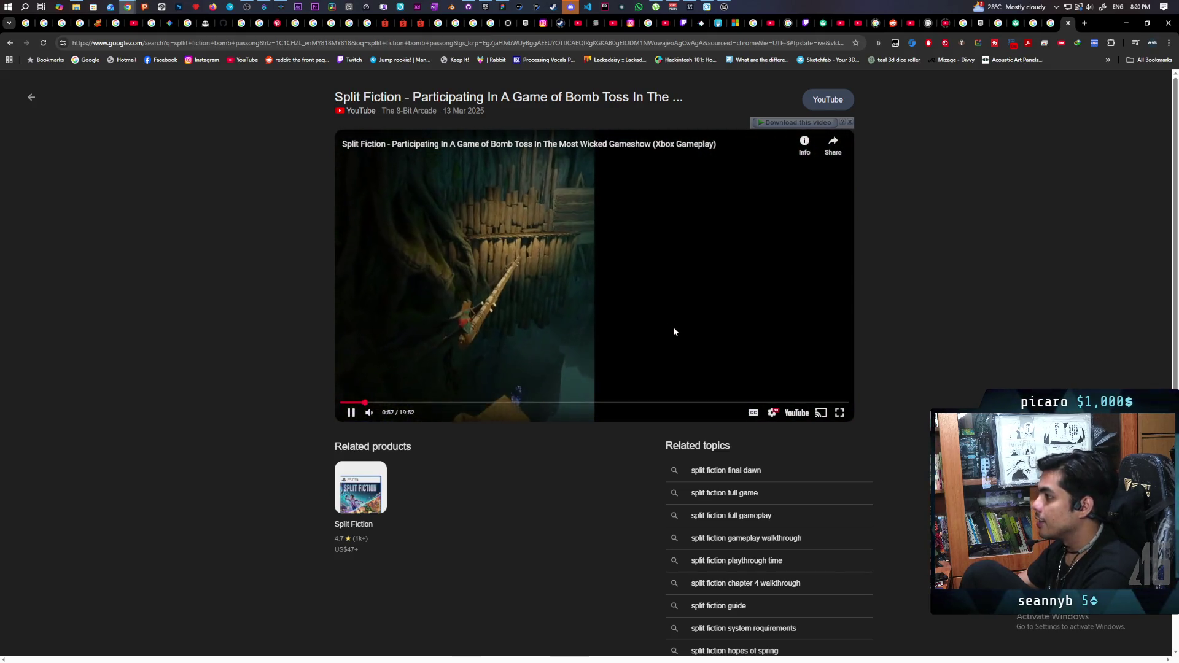
key("Right")
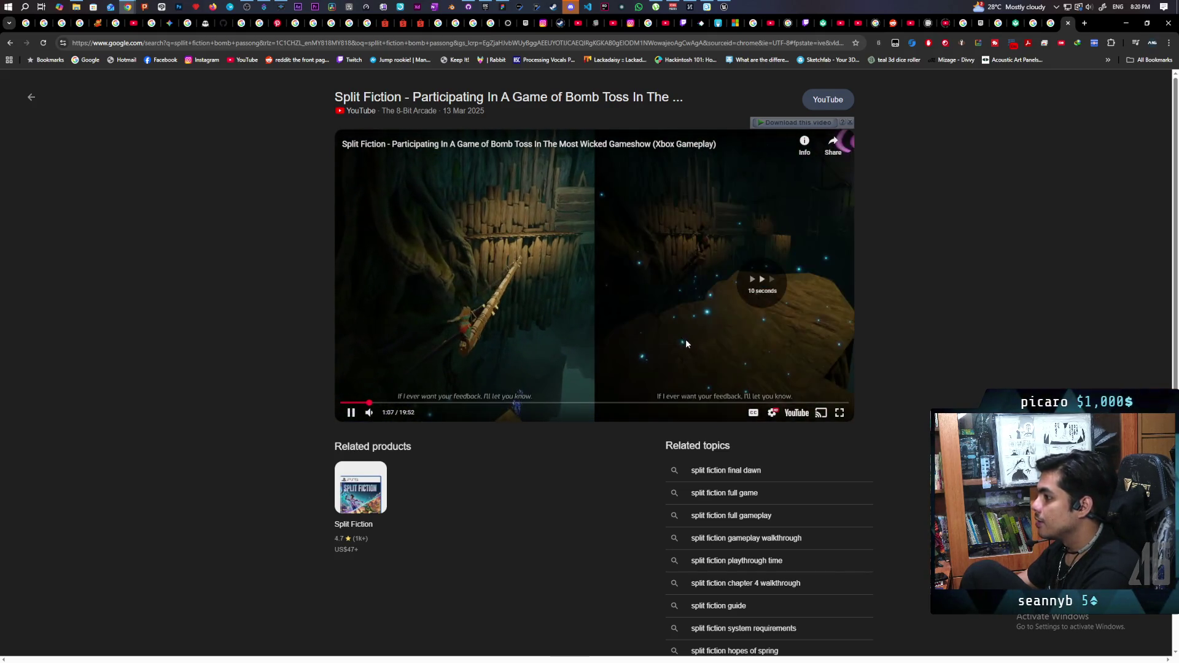
key("Right")
left_click(840, 414)
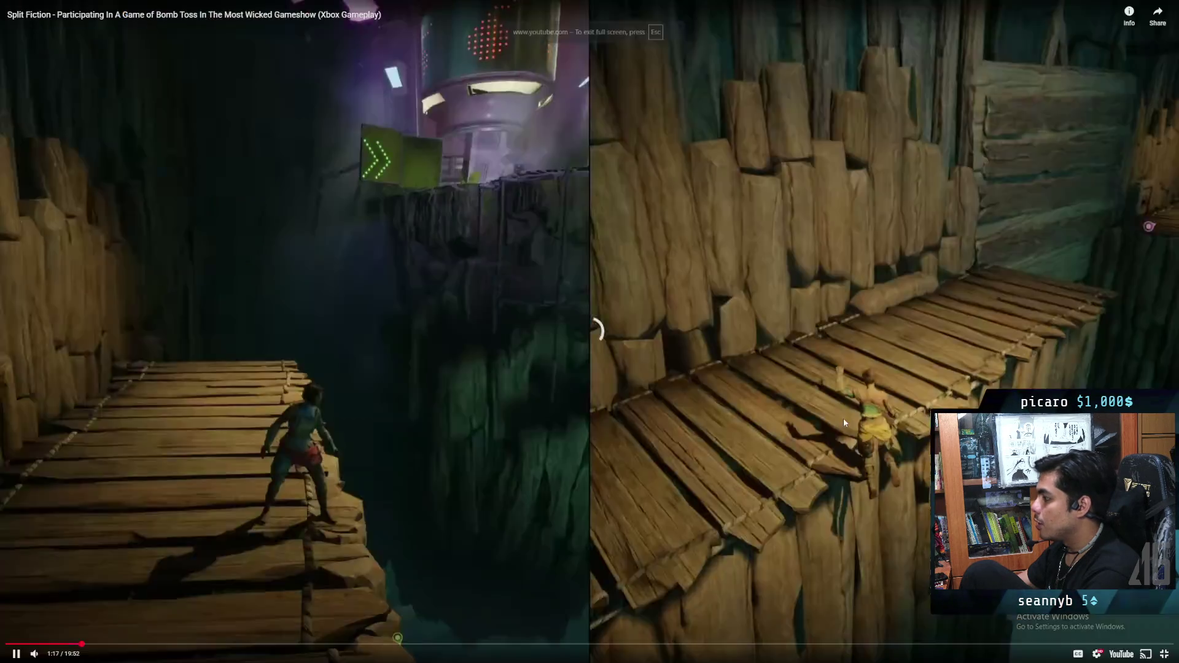
key("Right")
key("Right")
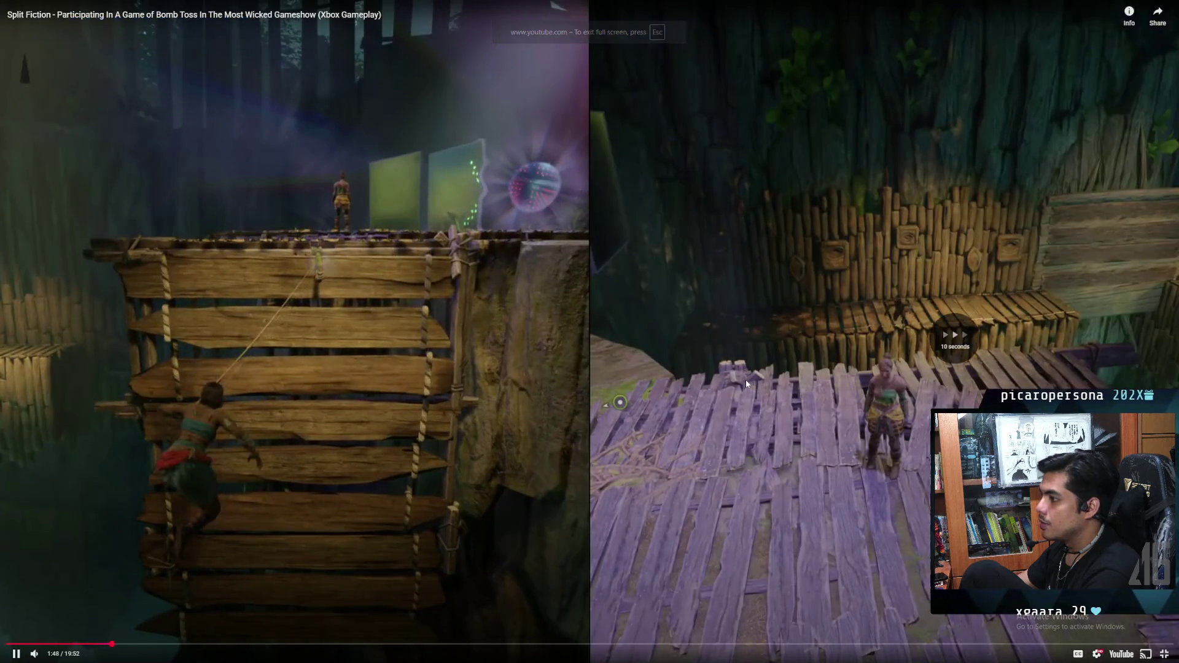
key("Right")
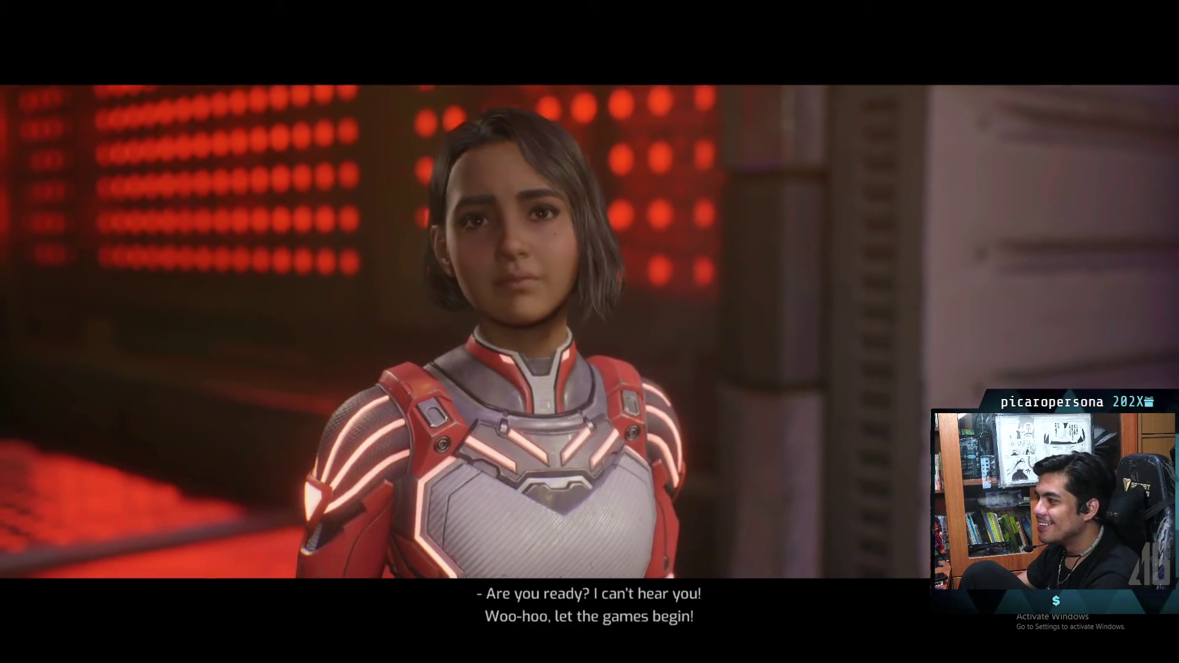
left_click(746, 383)
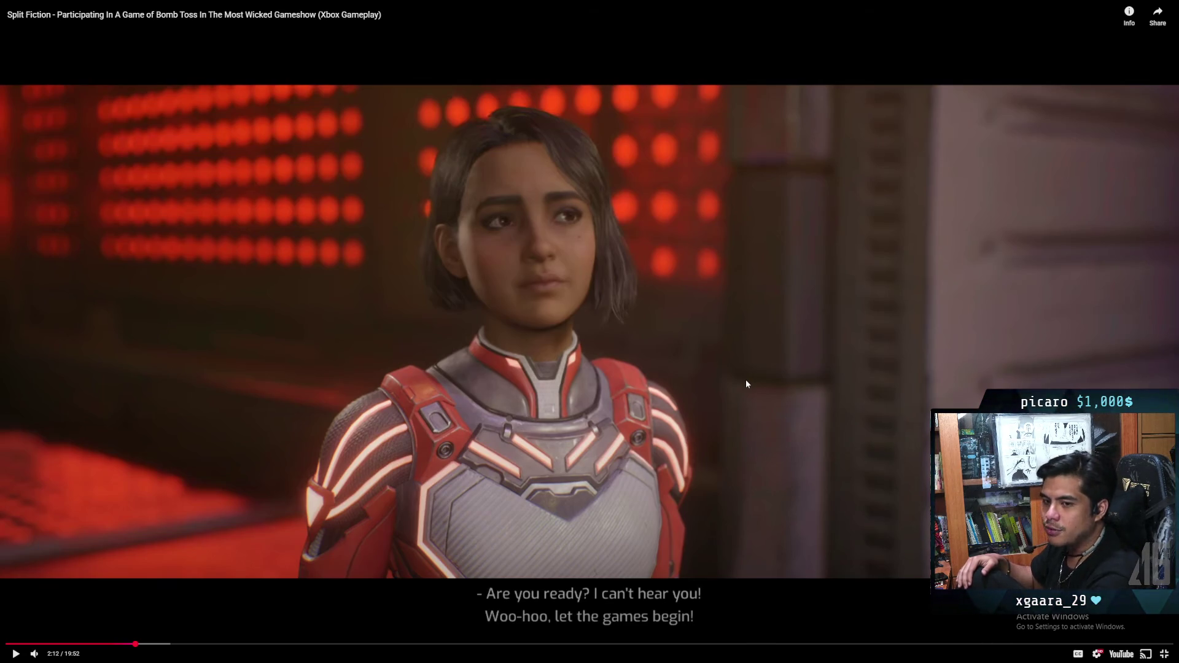
Resume playback through the bomb throws that fill the 3/4 scoreboards.
key("space")
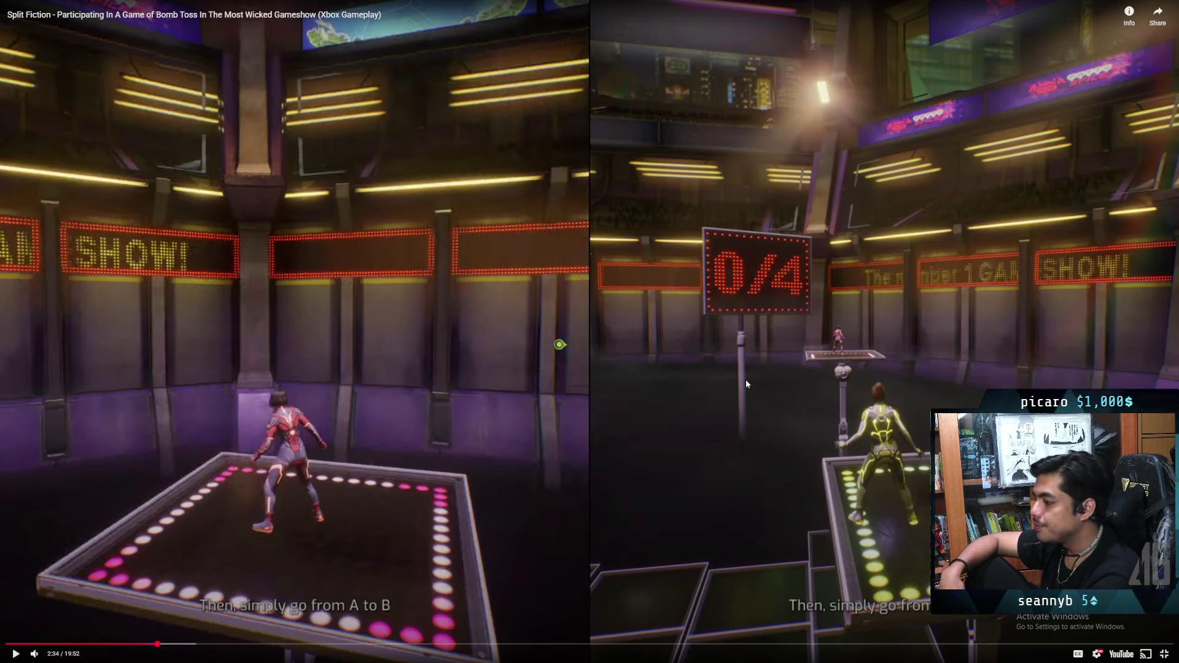
key("space")
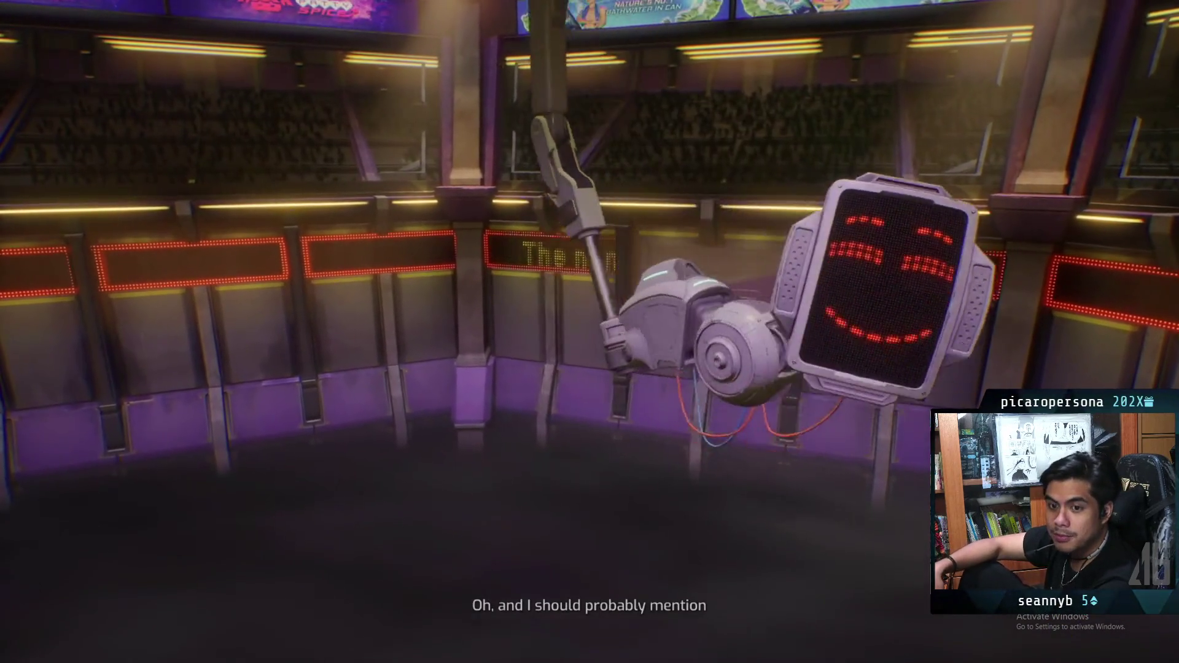
Pause on the bomb-toss arena, watch the players reach the pedestal, then pause again.
left_click(746, 383)
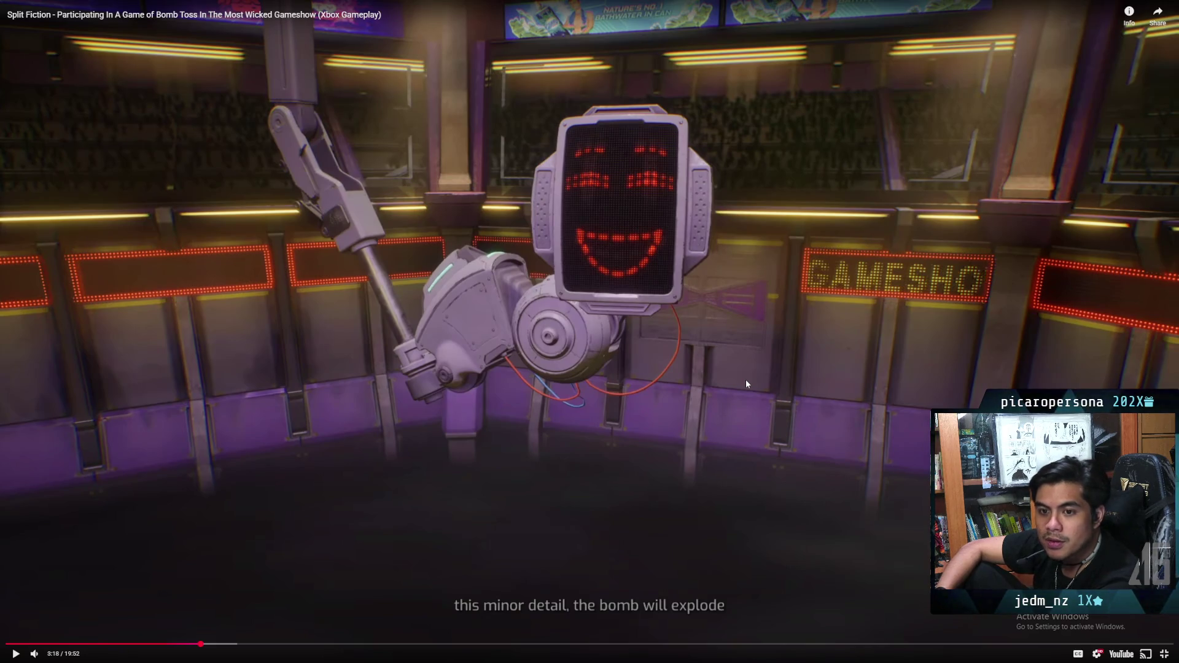
left_click(746, 383)
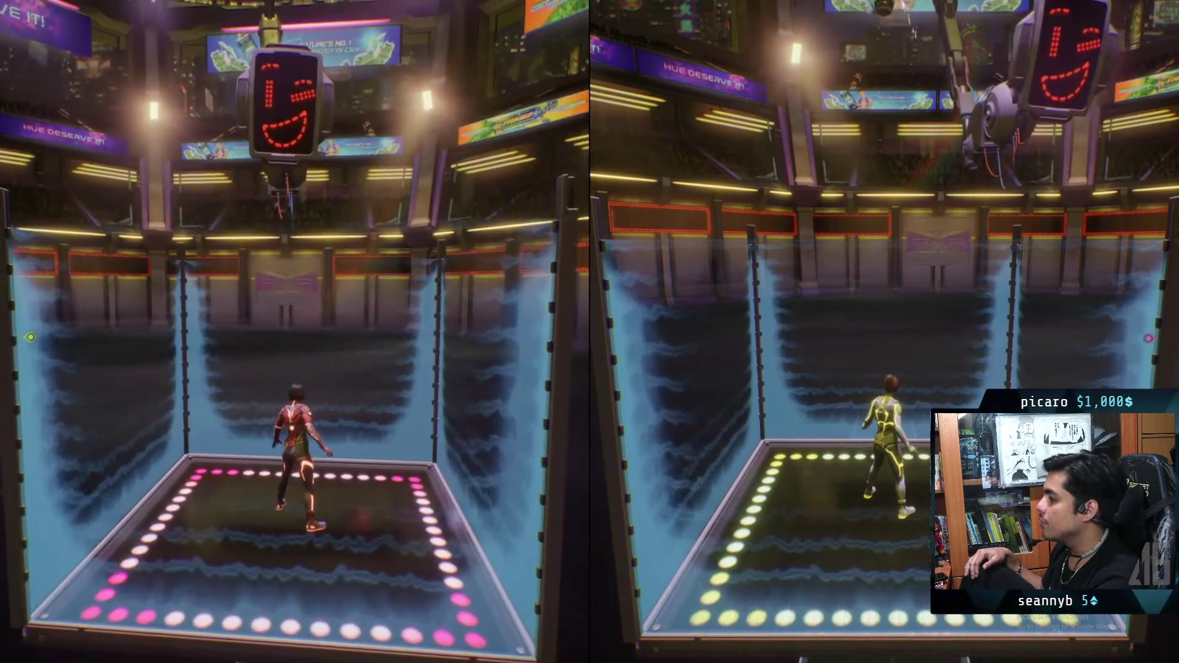
left_click(746, 384)
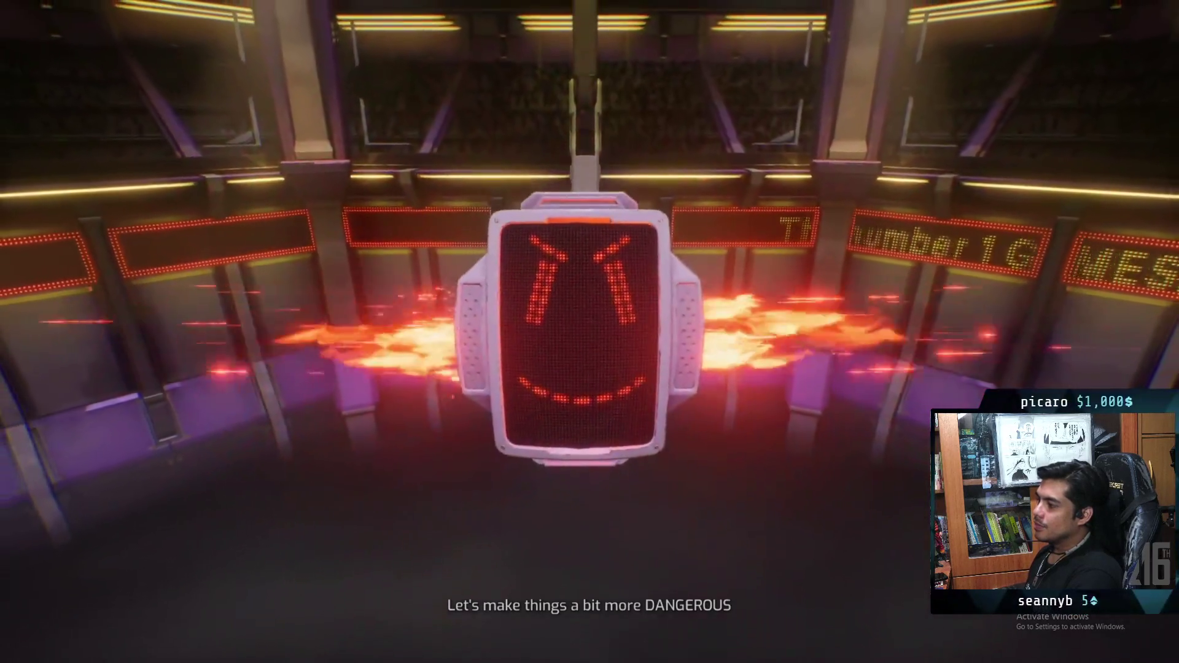
Pause the video at 6:29 after the explosion and leave full screen back to the search results.
left_click(745, 380)
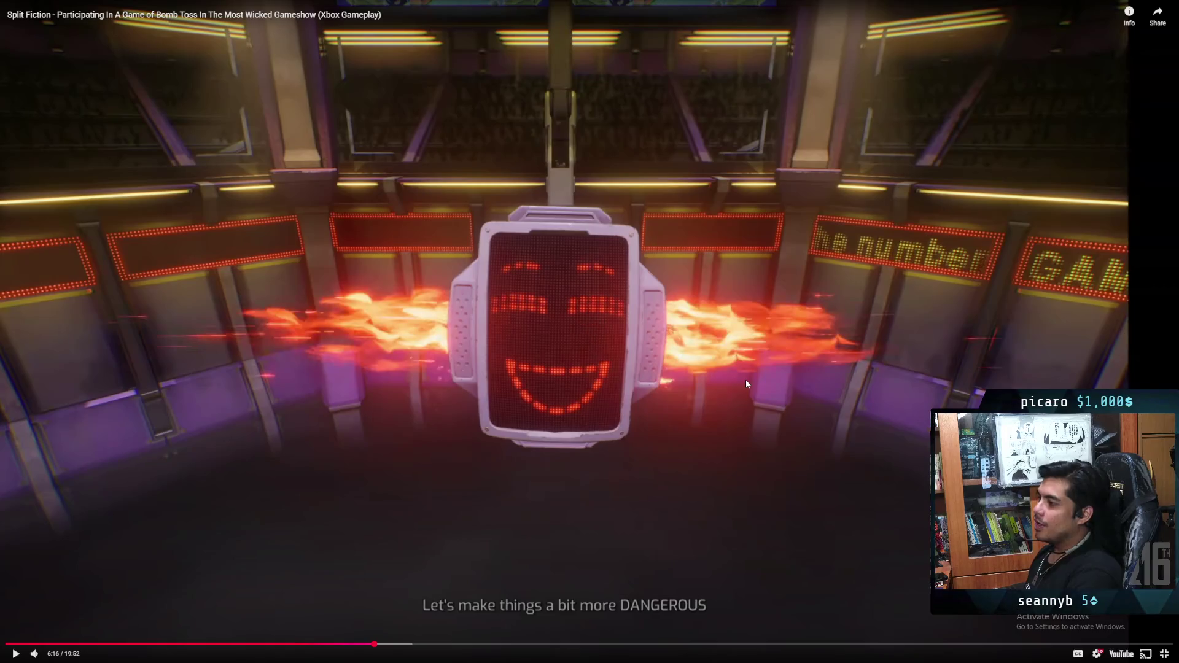
left_click(746, 379)
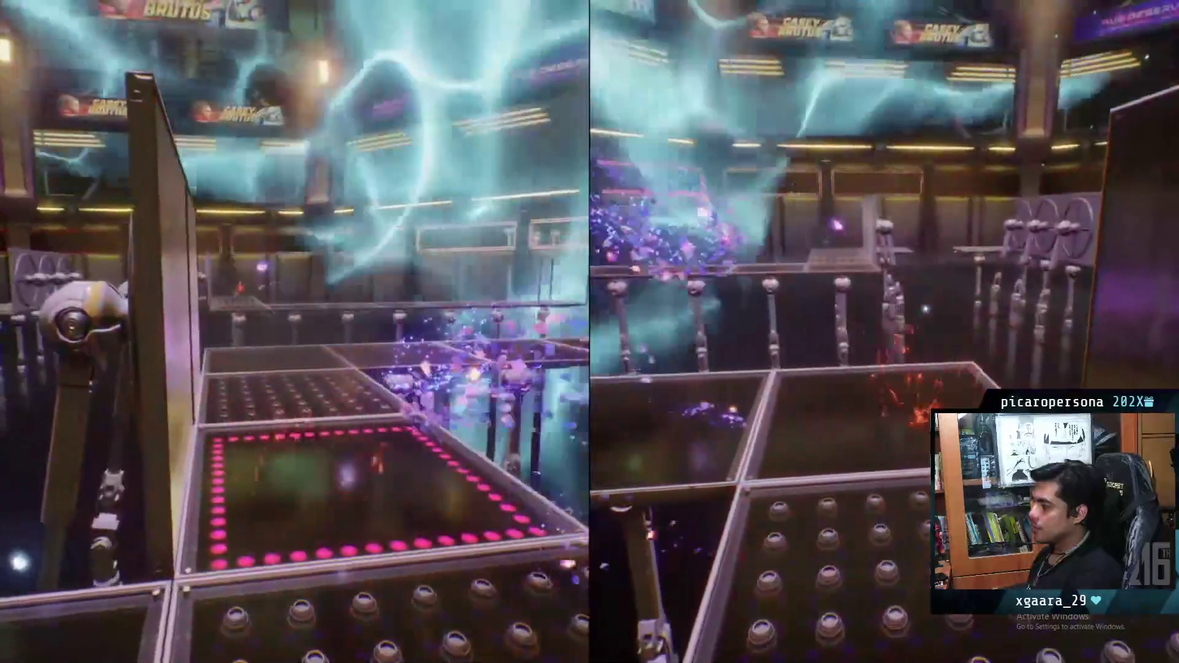
left_click(745, 380)
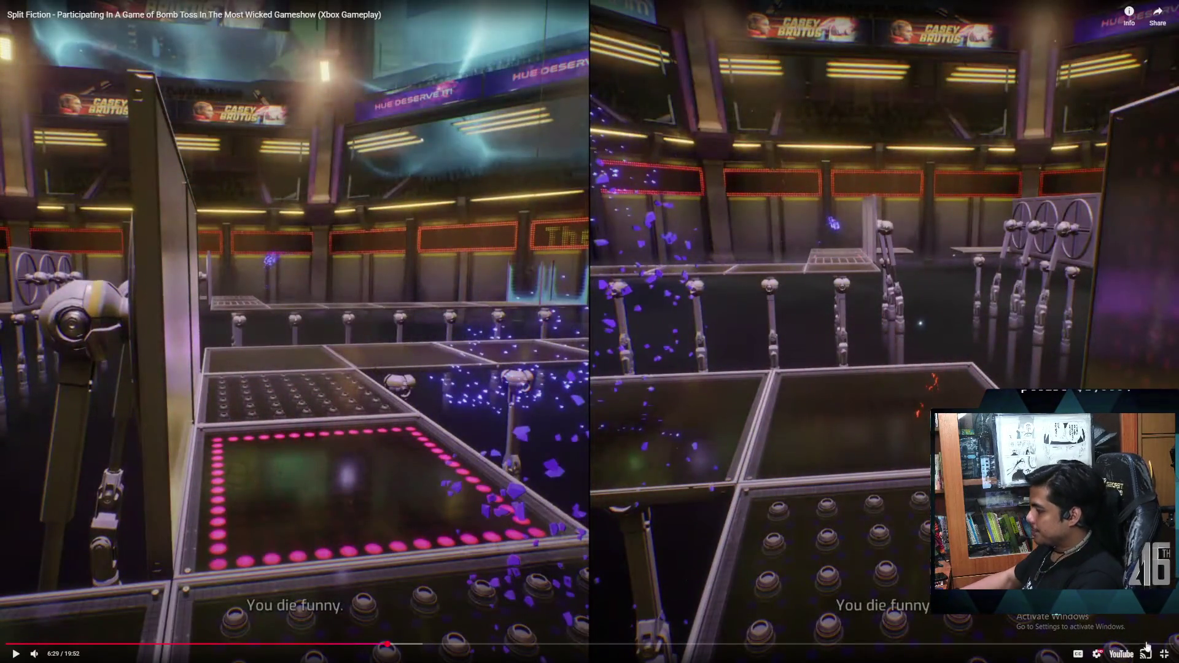
left_click(1165, 654)
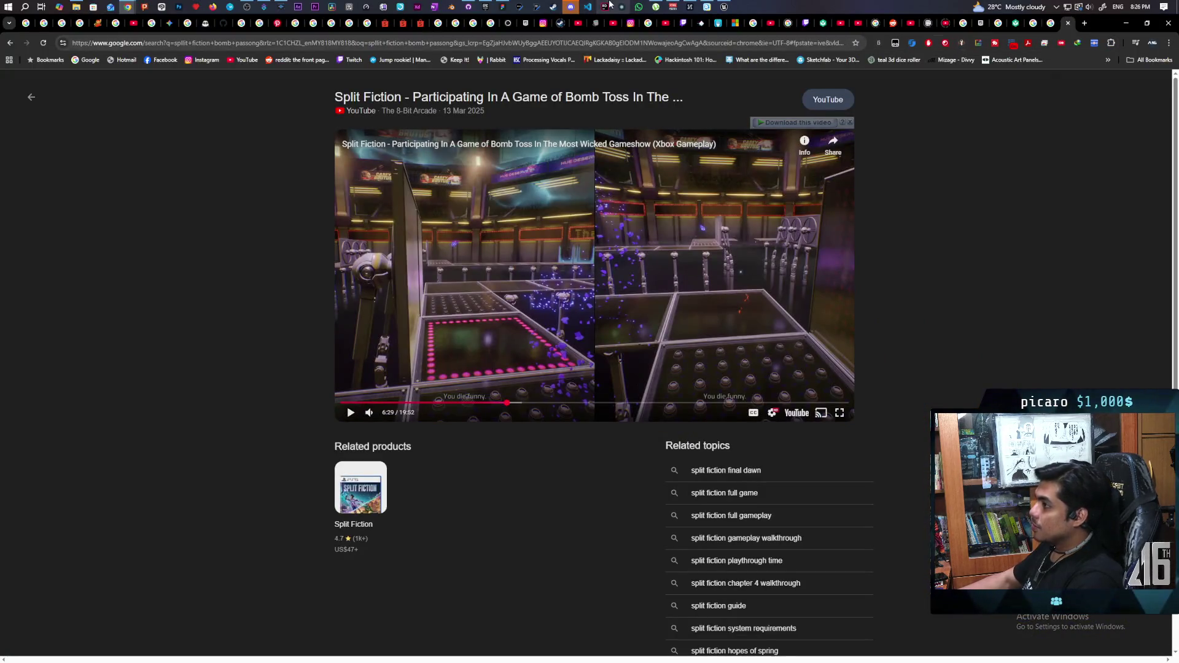
Check the Aniflow Interactive Discord server, hide it, and minimize Chrome to reveal the editors.
left_click(573, 7)
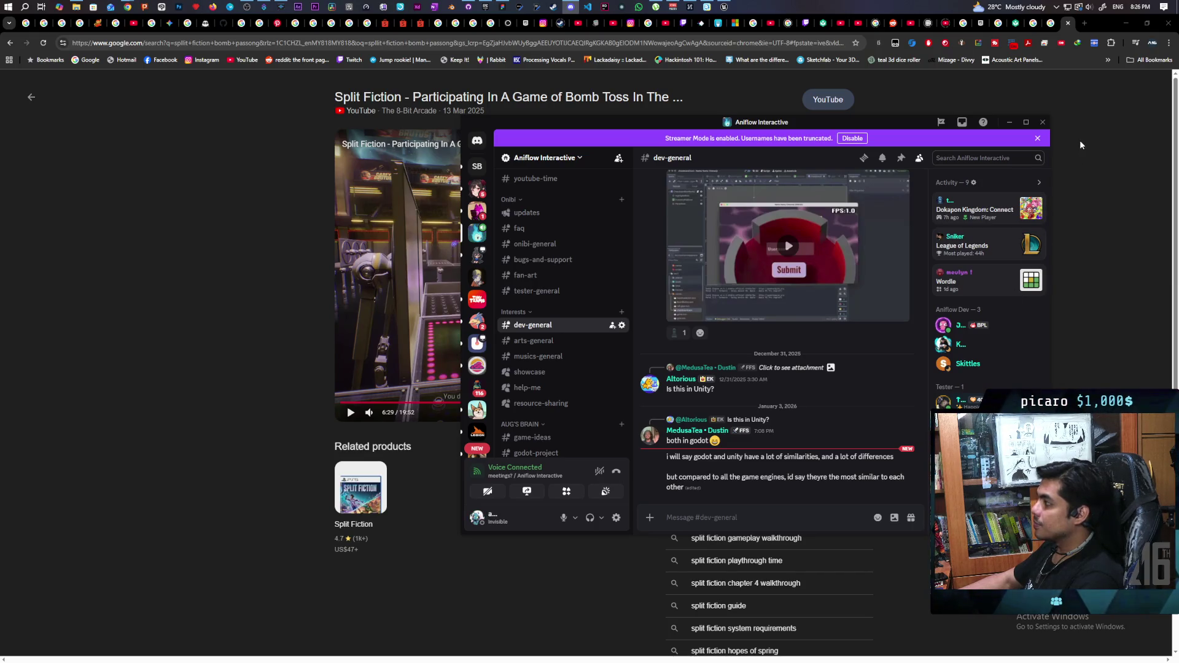
left_click(1111, 116)
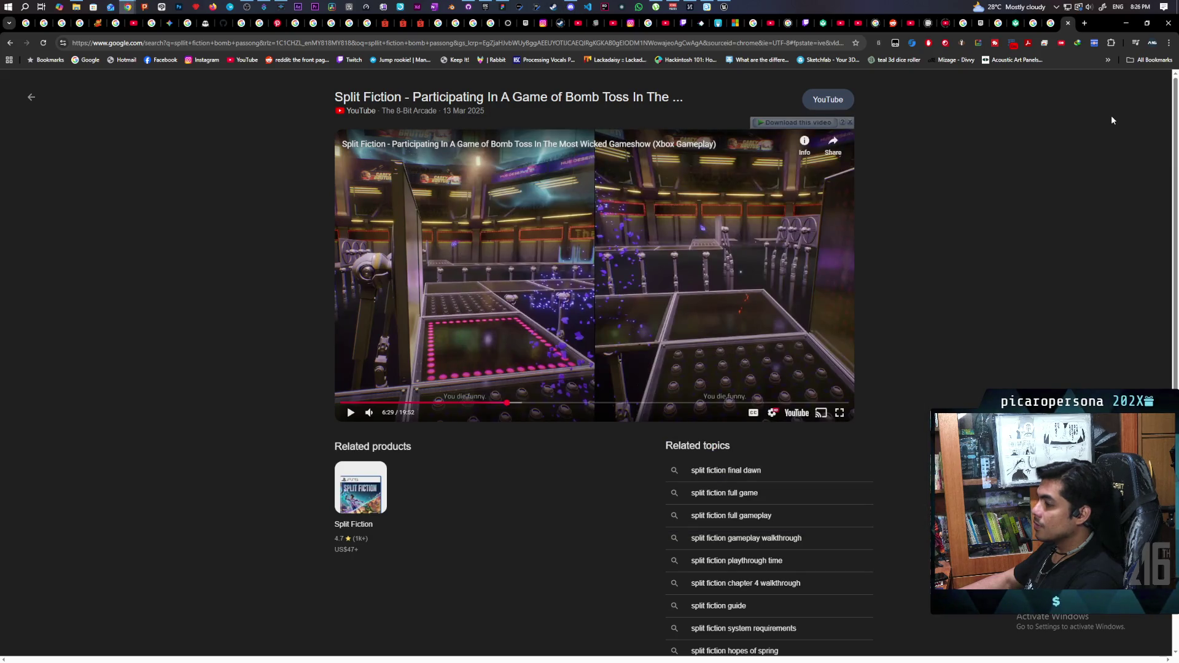
left_click(1135, 23)
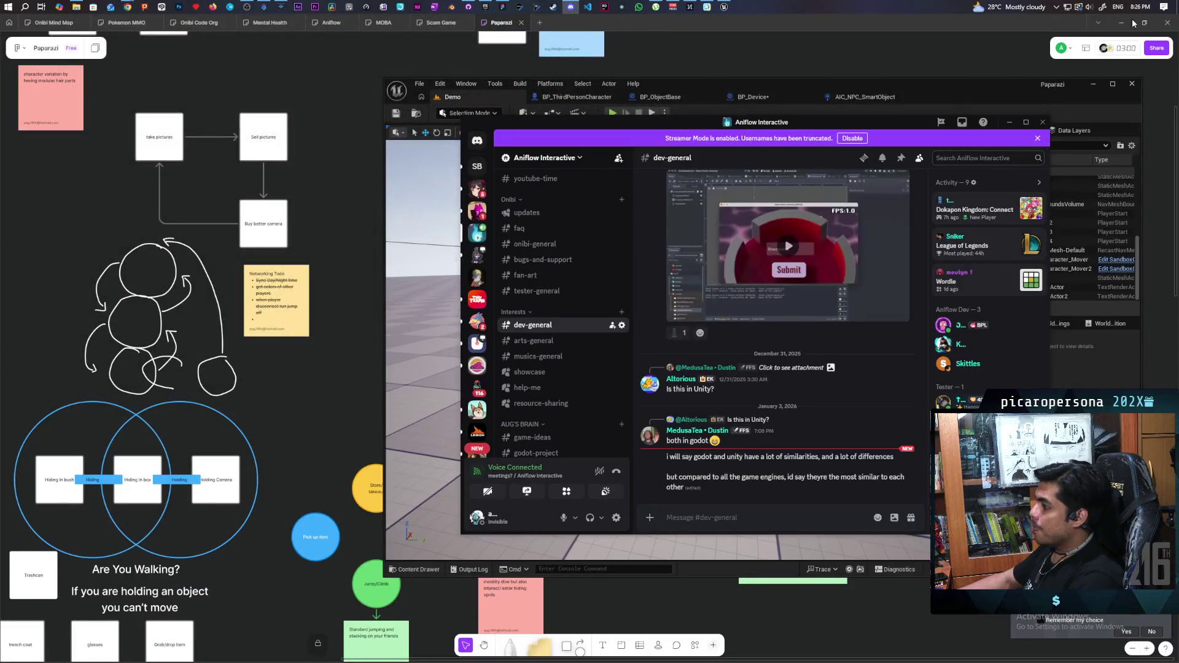
Return from the Unreal editor to Chrome and start a new blank tab on the Google page.
left_click(1010, 122)
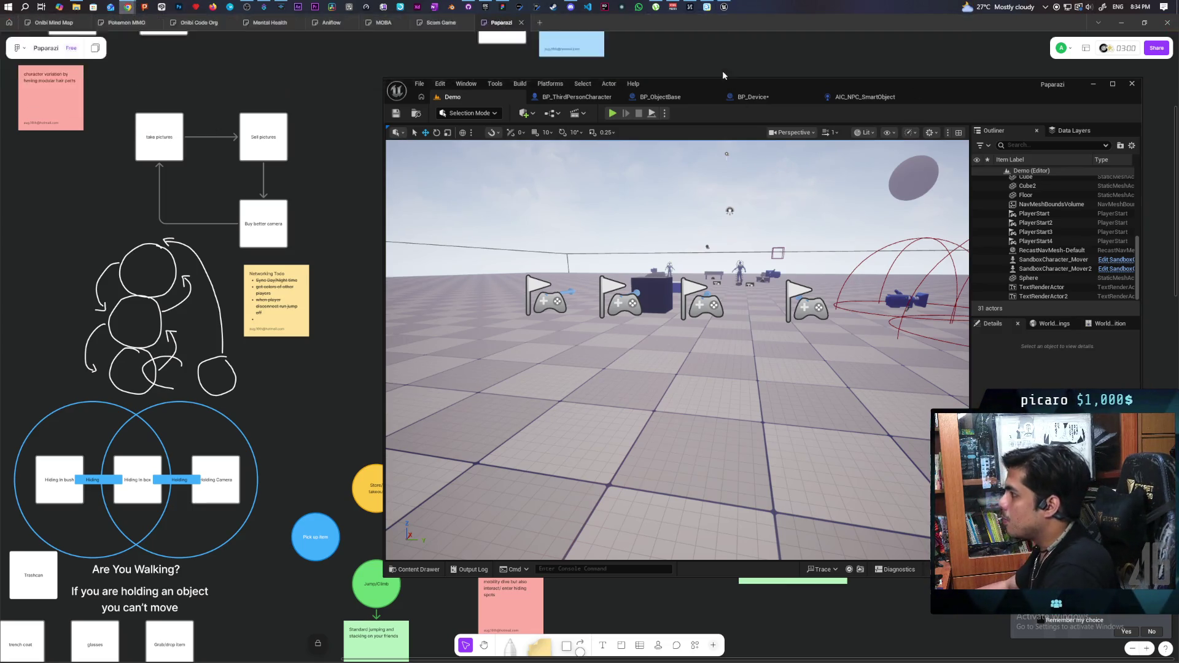
left_click(697, 54)
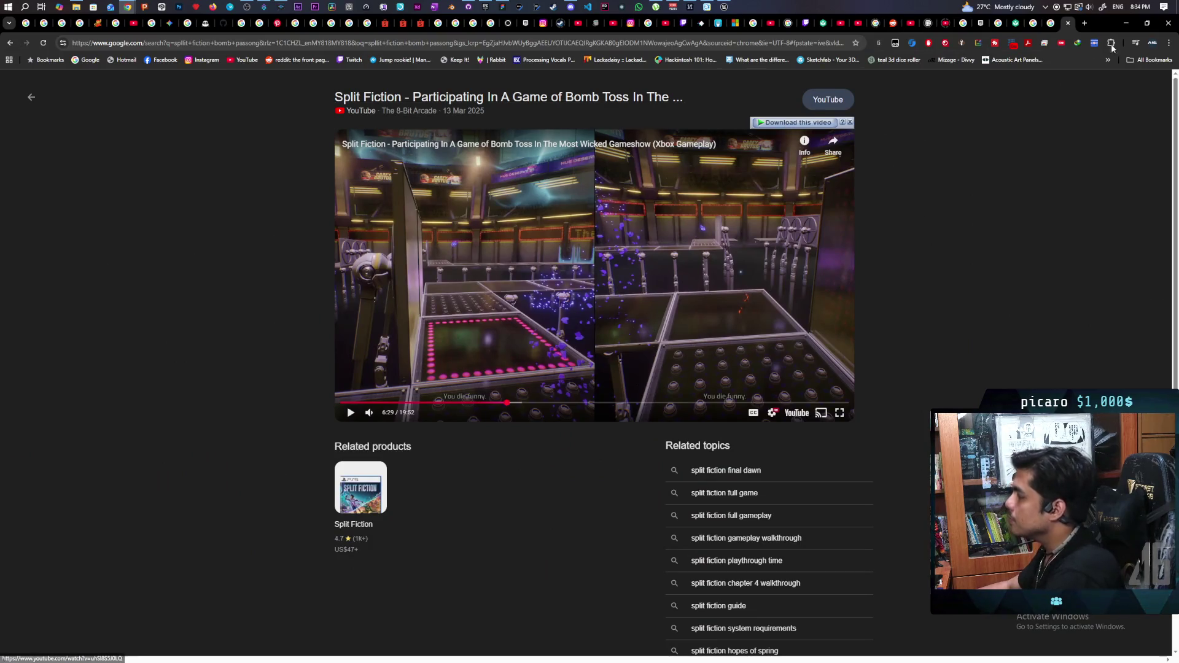
key("ctrl+t")
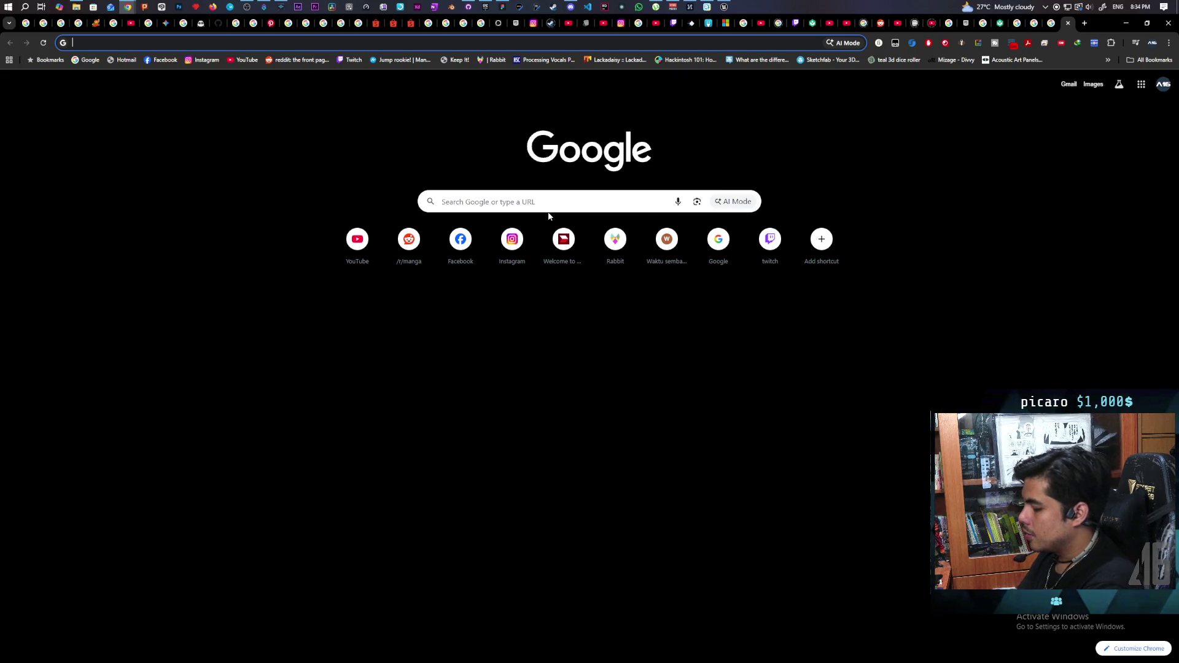
type("thr")
type("ct replication ue")
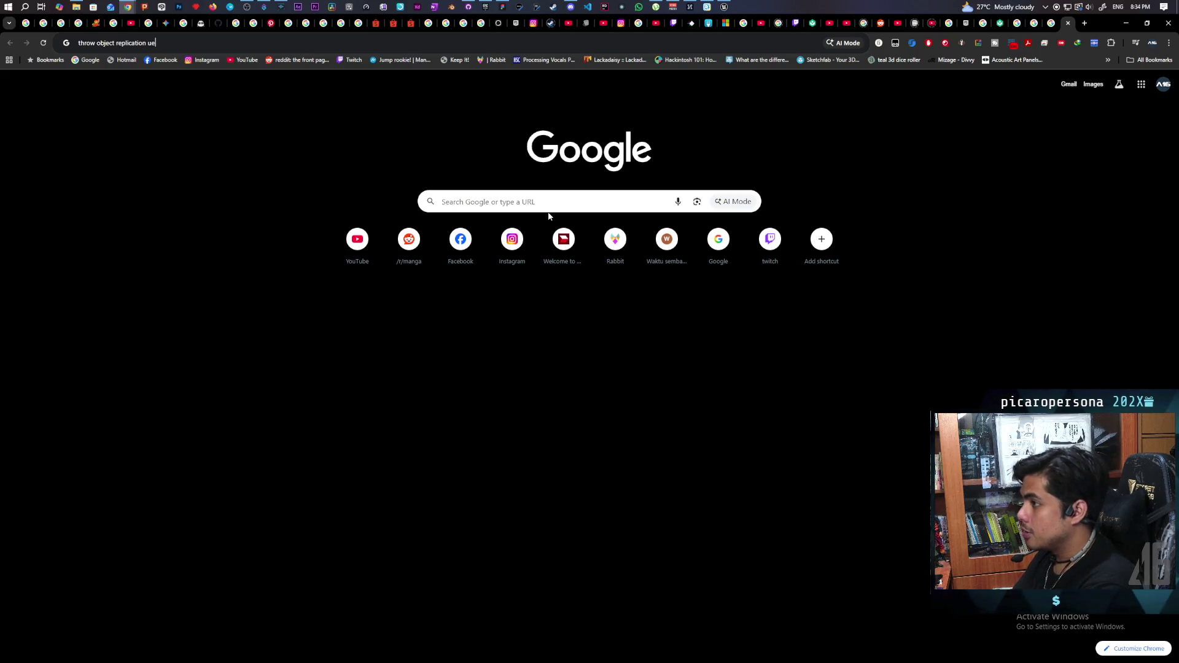
Run the Google search for 'throw object replication ue5'.
key("Return")
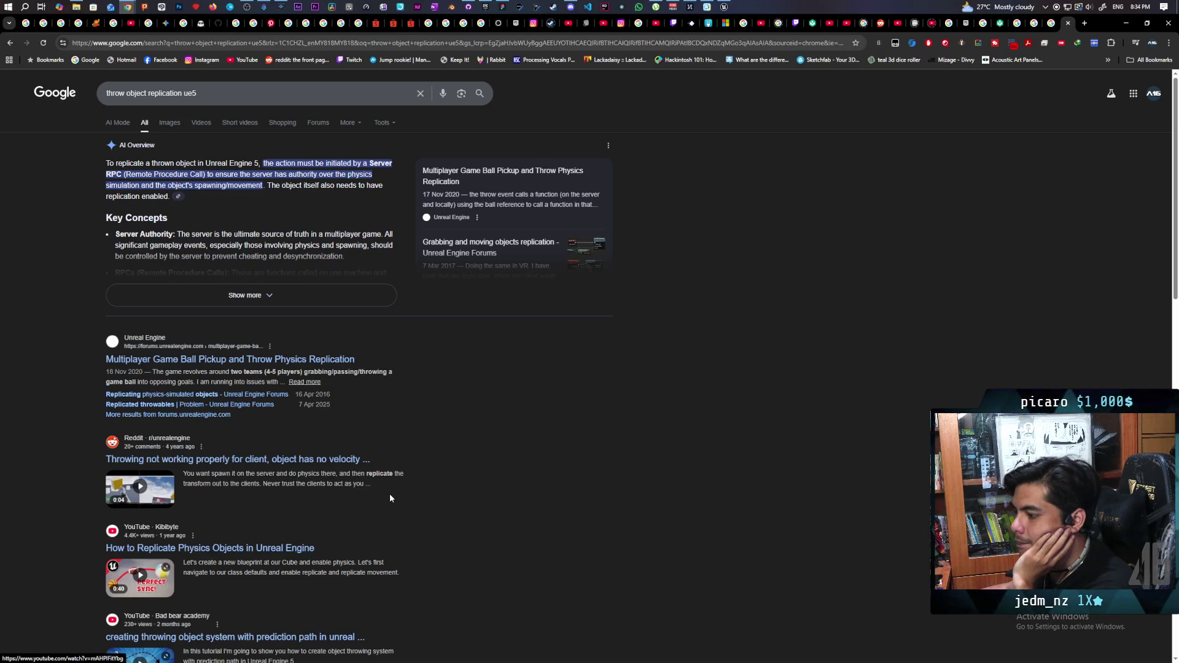
scroll(389, 496, "down", 1)
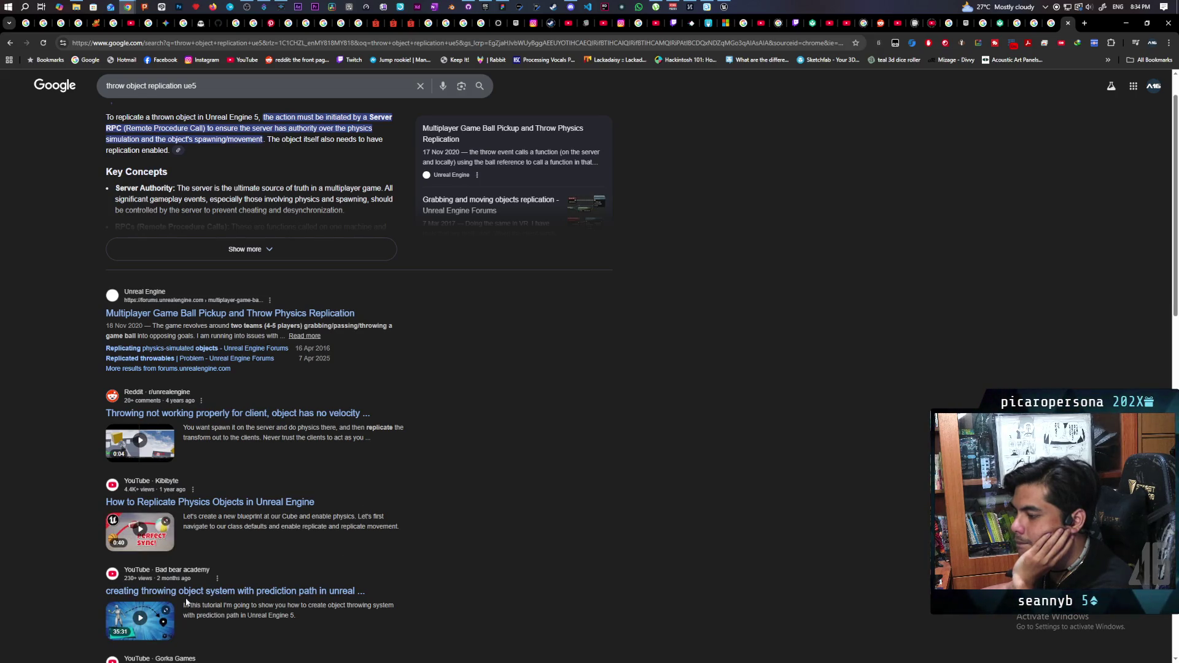
mouse_move(139, 617)
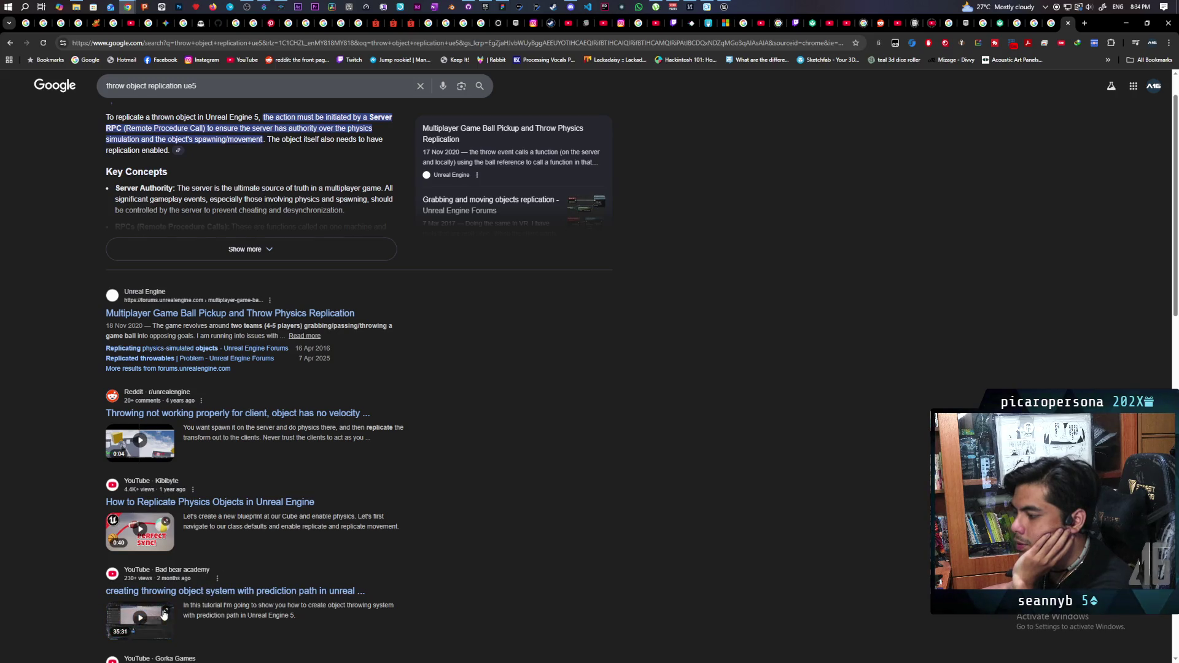
scroll(316, 550, "down", 3)
scroll(316, 550, "down", 3)
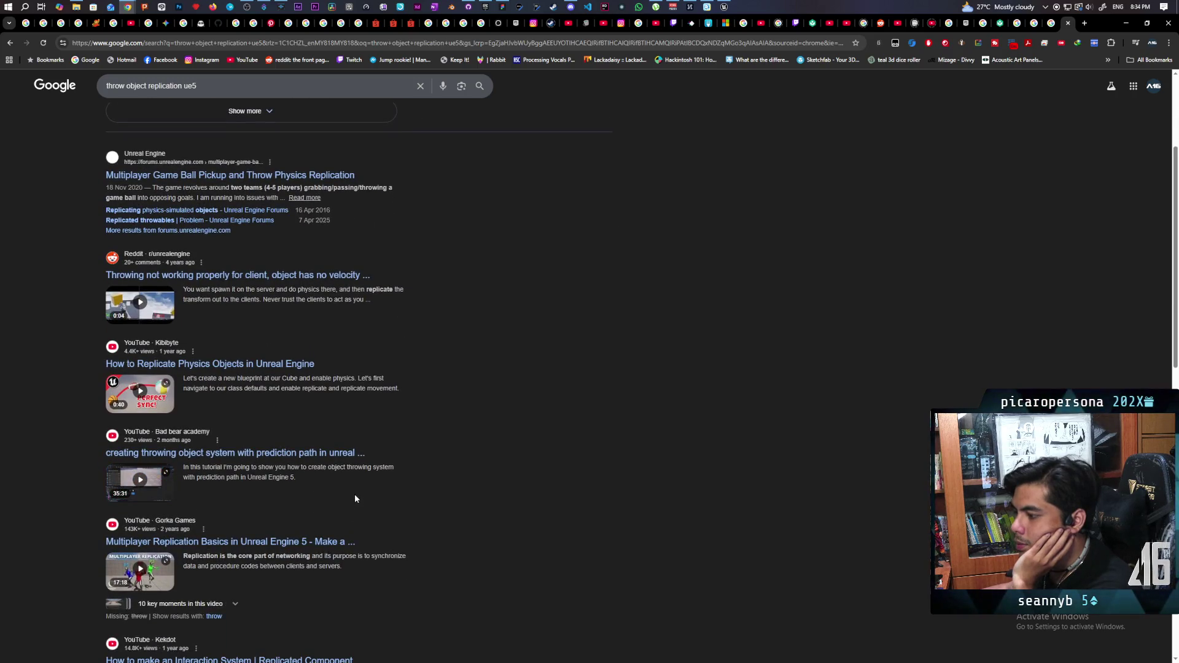
scroll(355, 495, "down", 1)
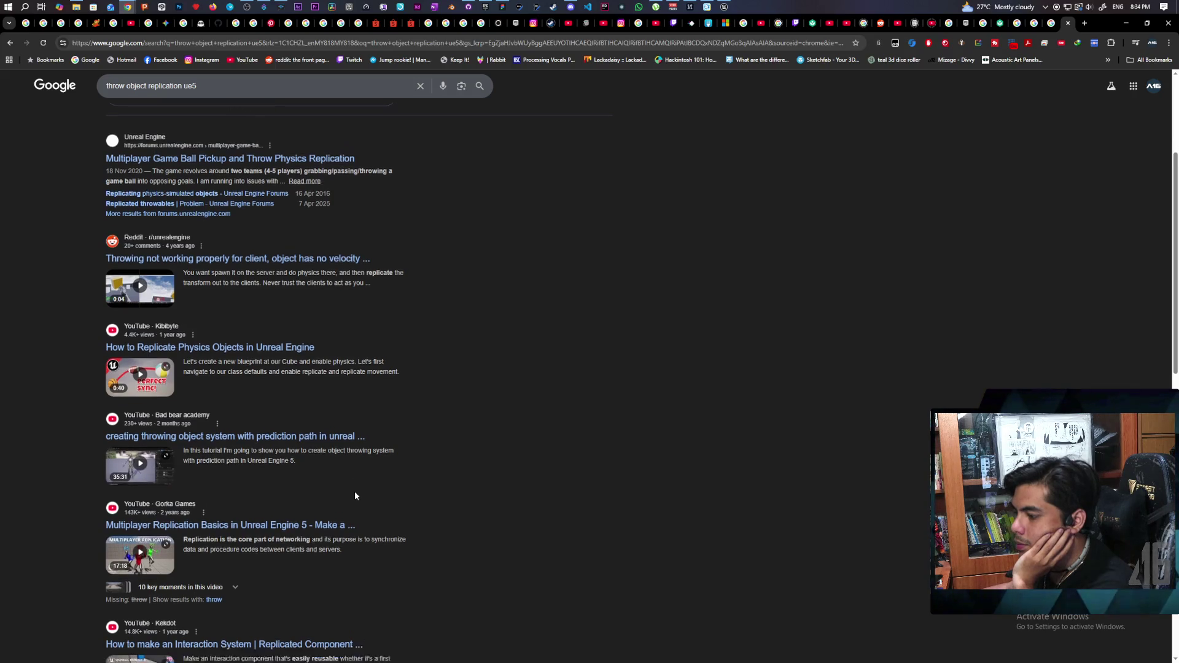
scroll(354, 496, "down", 1)
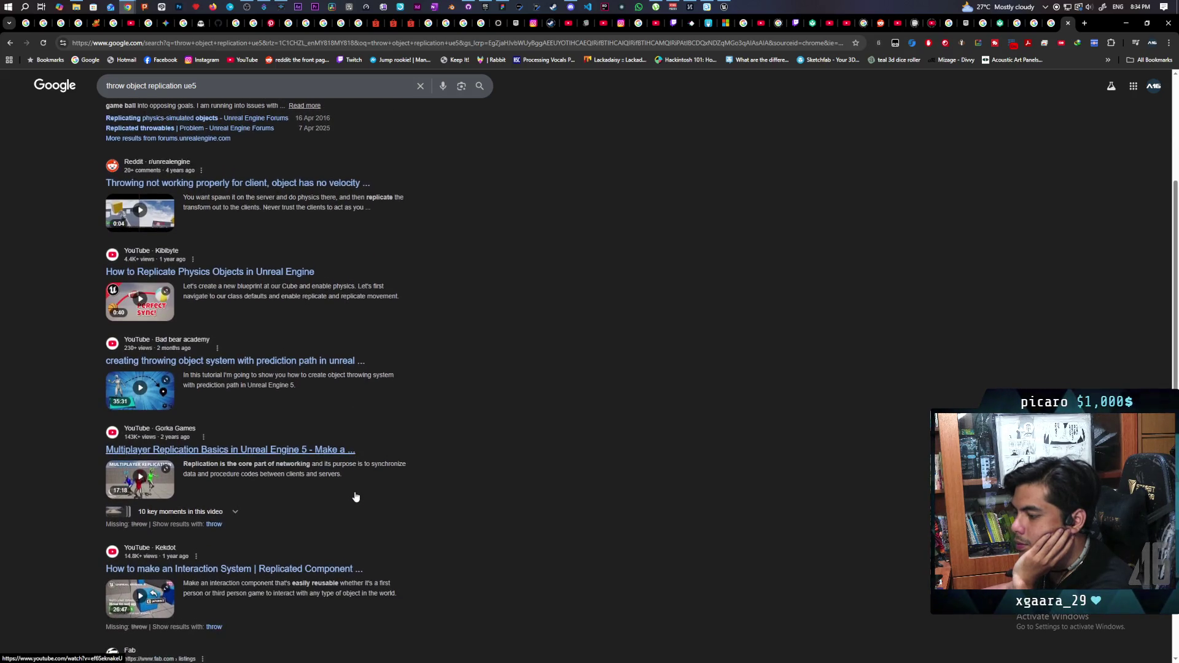
Open the Bad Bear Academy throwing-object tutorial from the results and pause it at 0:06.
left_click(140, 388)
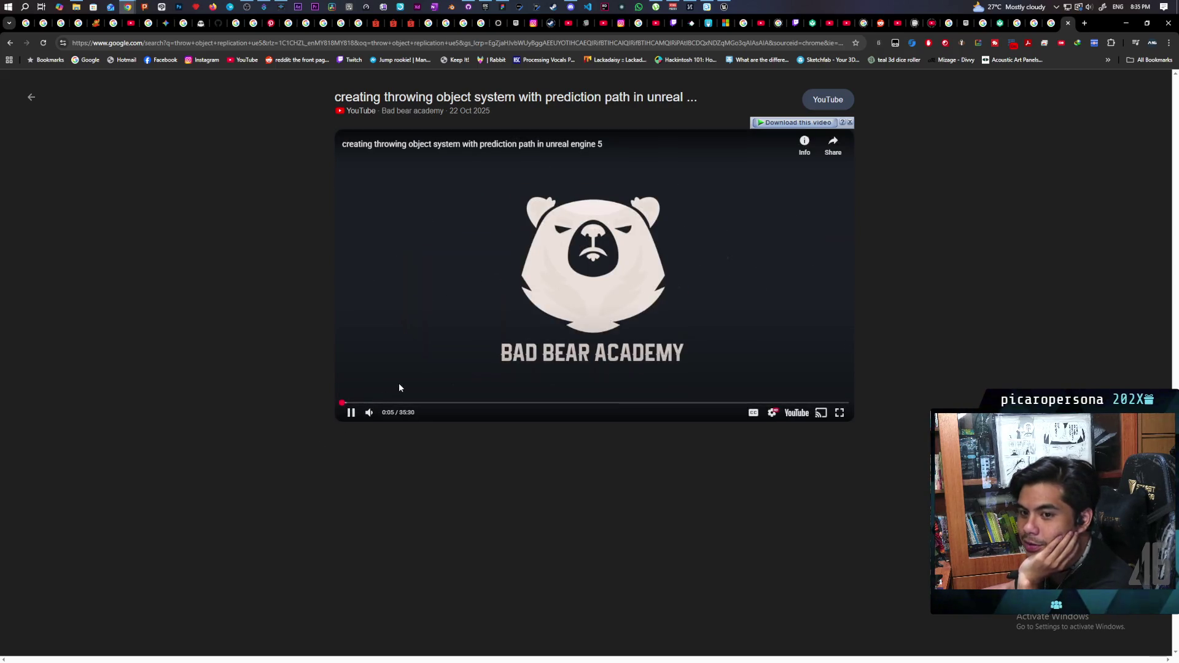
left_click(350, 413)
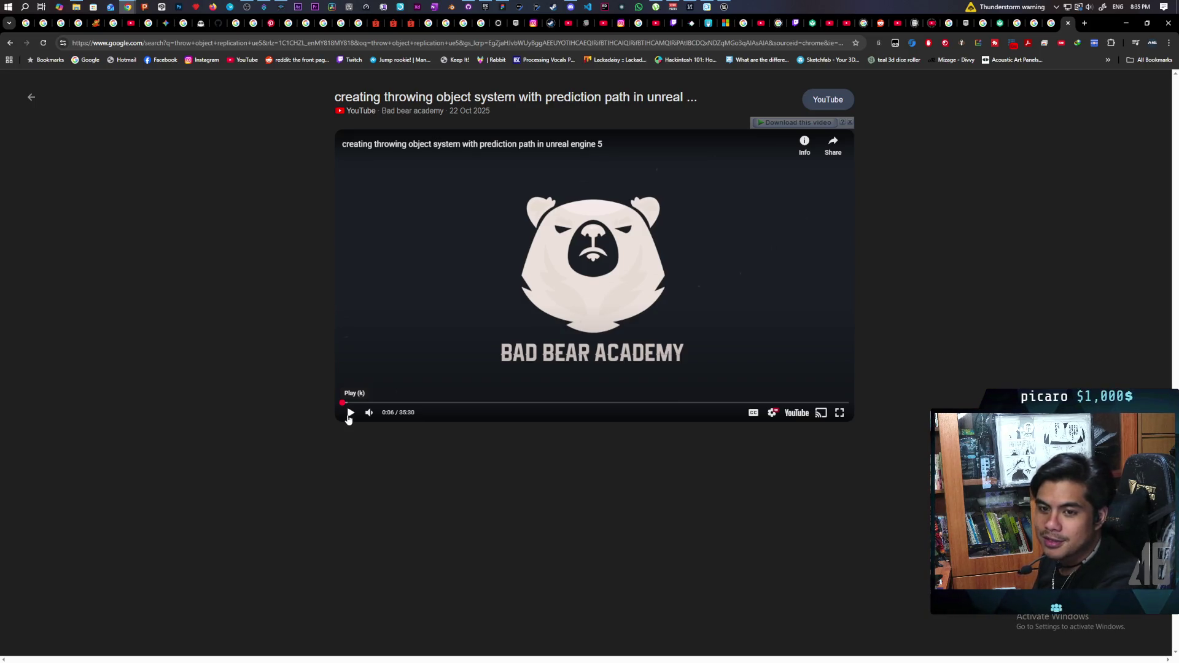
Watch the tutorial fullscreen to 0:23, restore its size and go back to the results.
left_click(351, 413)
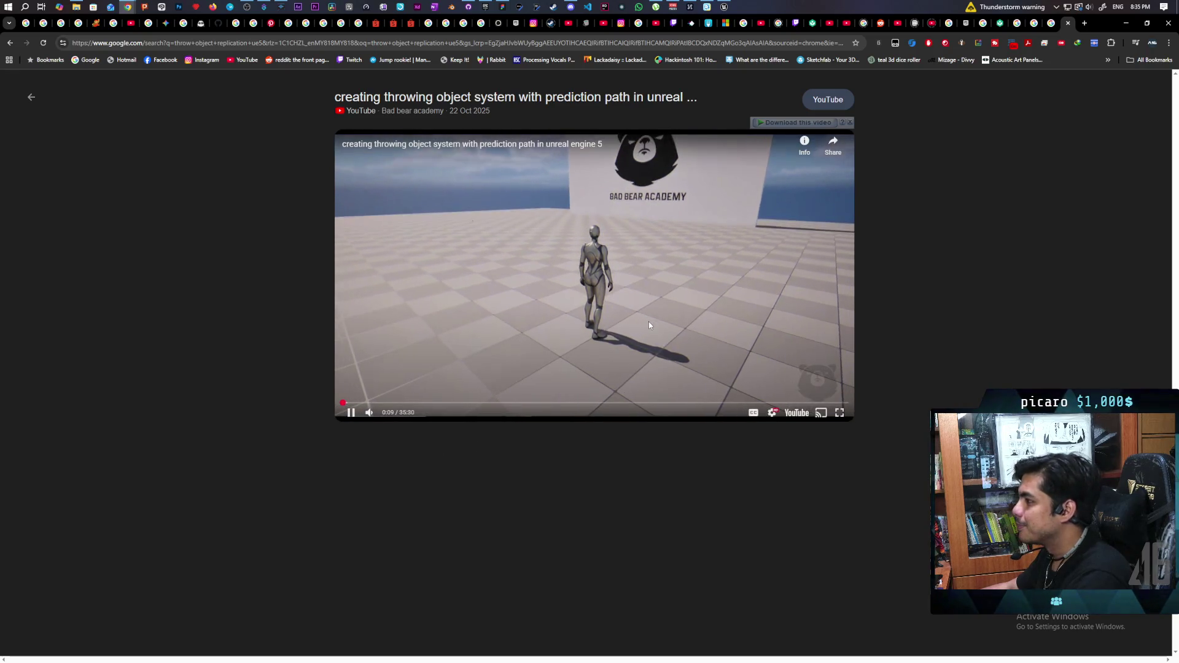
left_click(845, 413)
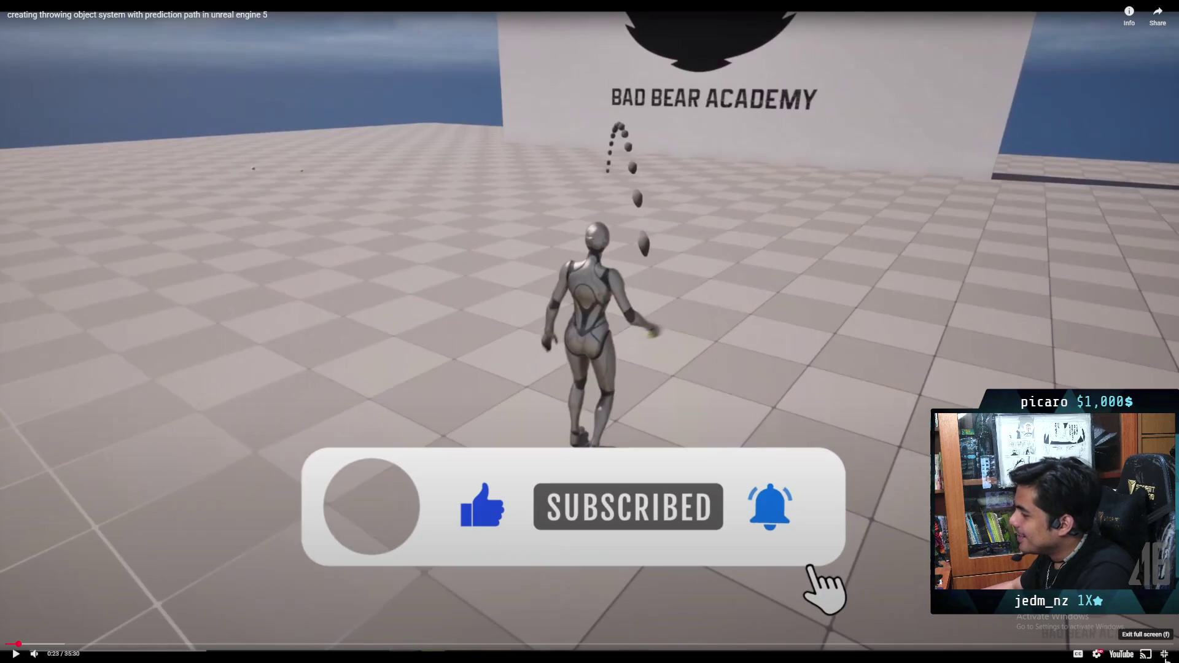
left_click(1164, 654)
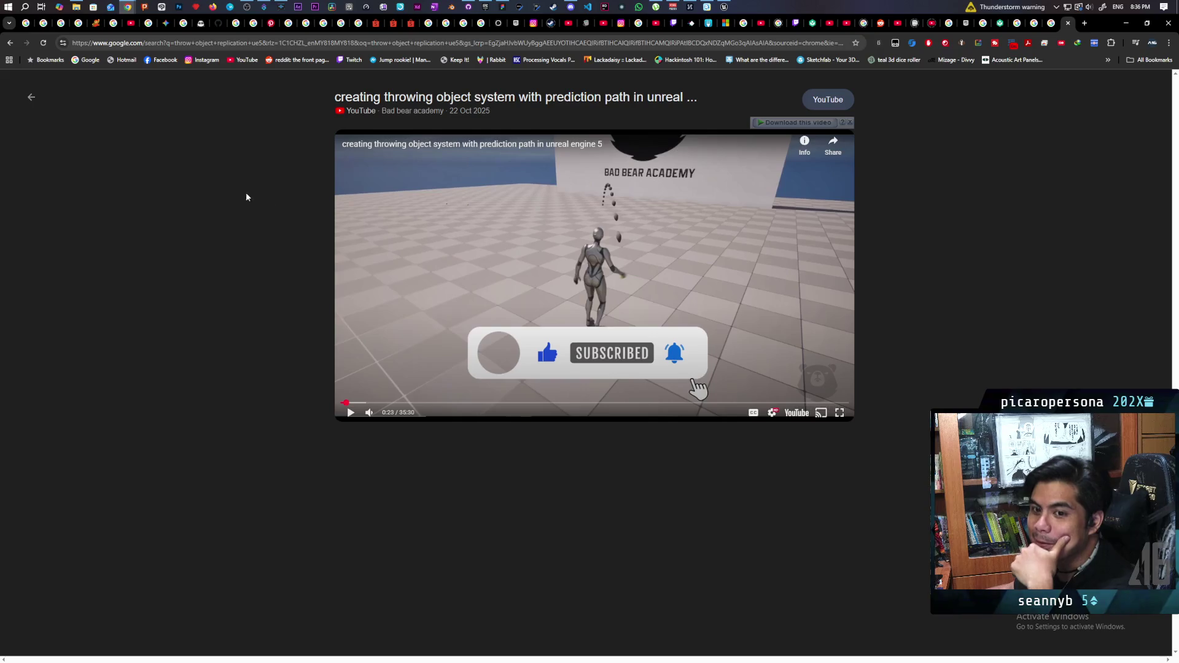
key("alt+Left")
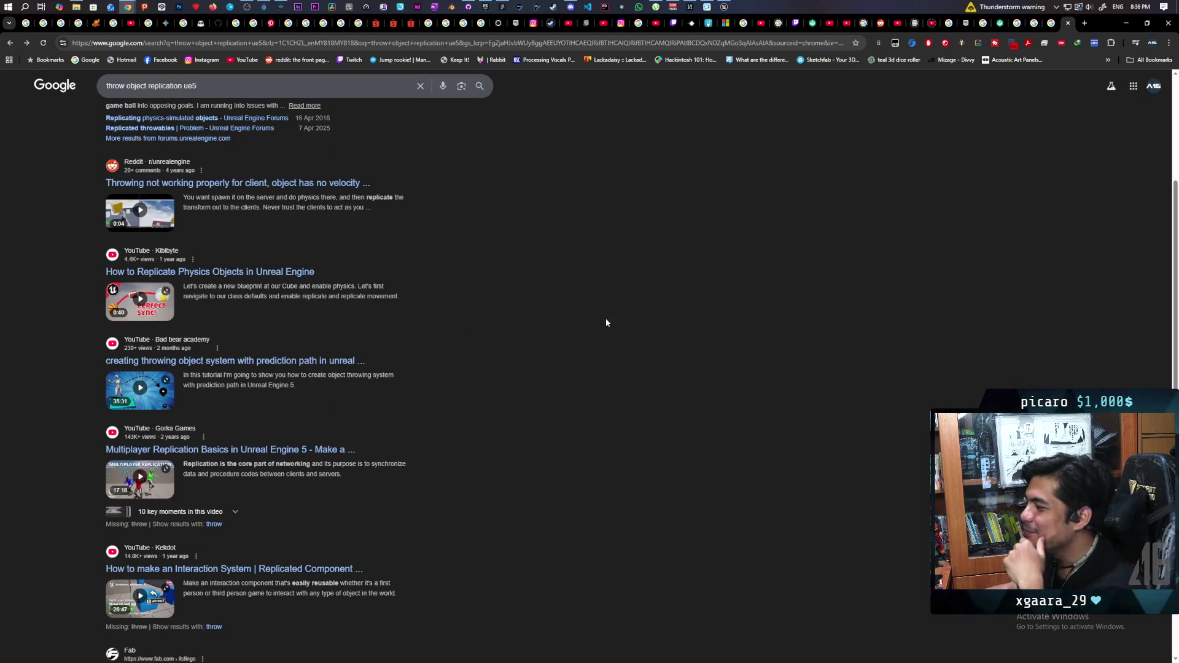
scroll(463, 335, "down", 3)
scroll(468, 324, "down", 2)
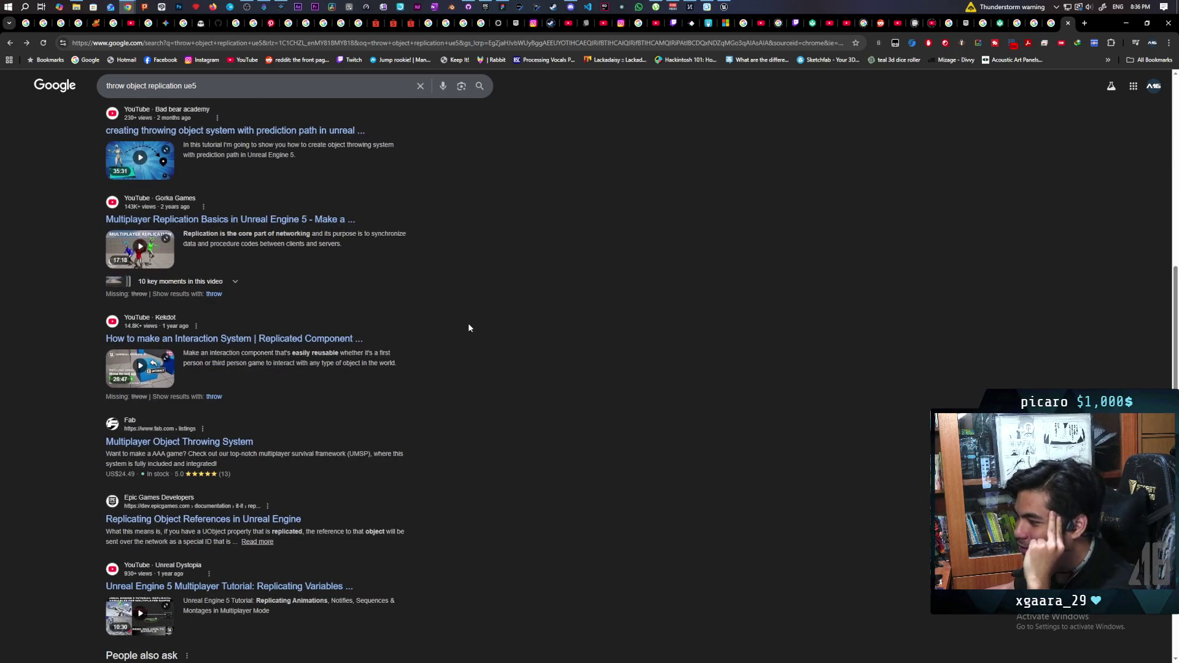
Open the Fab Multiplayer Object Throwing System listing and follow its trailer video link.
left_click(180, 441)
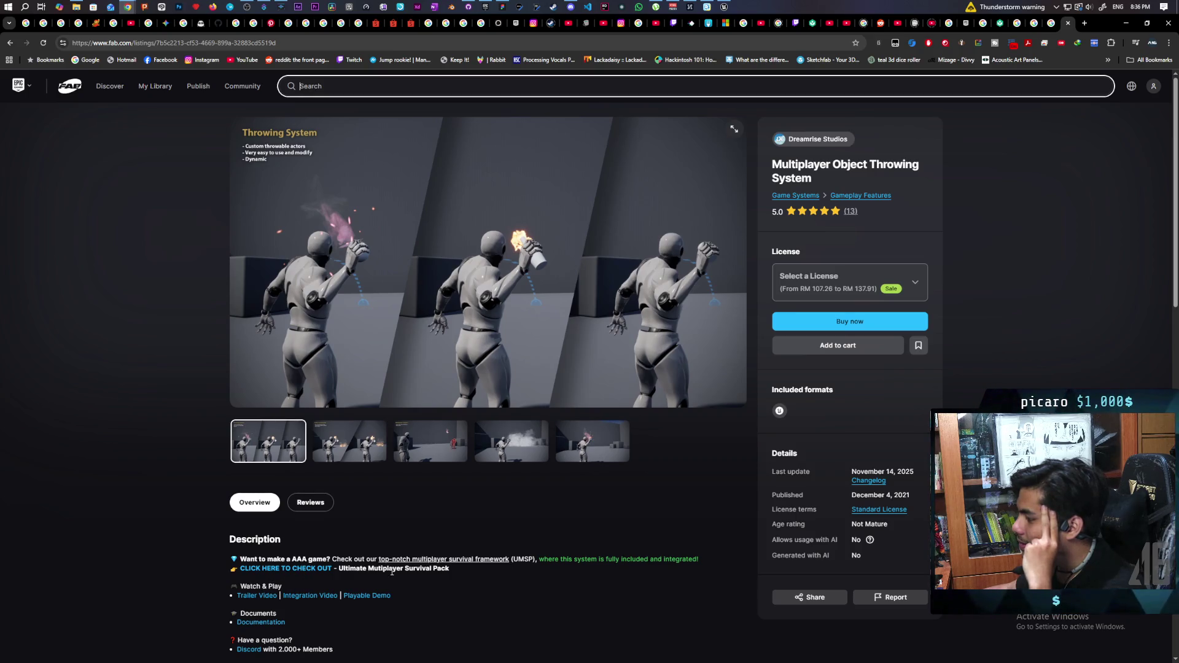
left_click(256, 596)
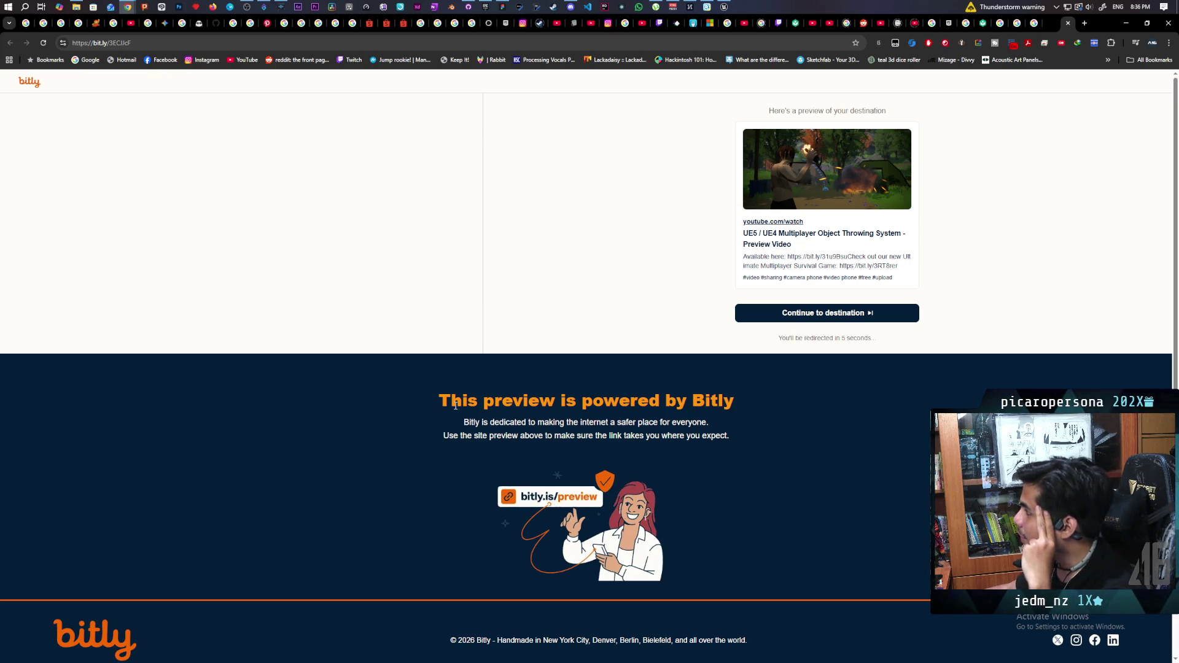
Continue past the Bitly preview to the trailer, then return to the Fab listing tab.
left_click(843, 312)
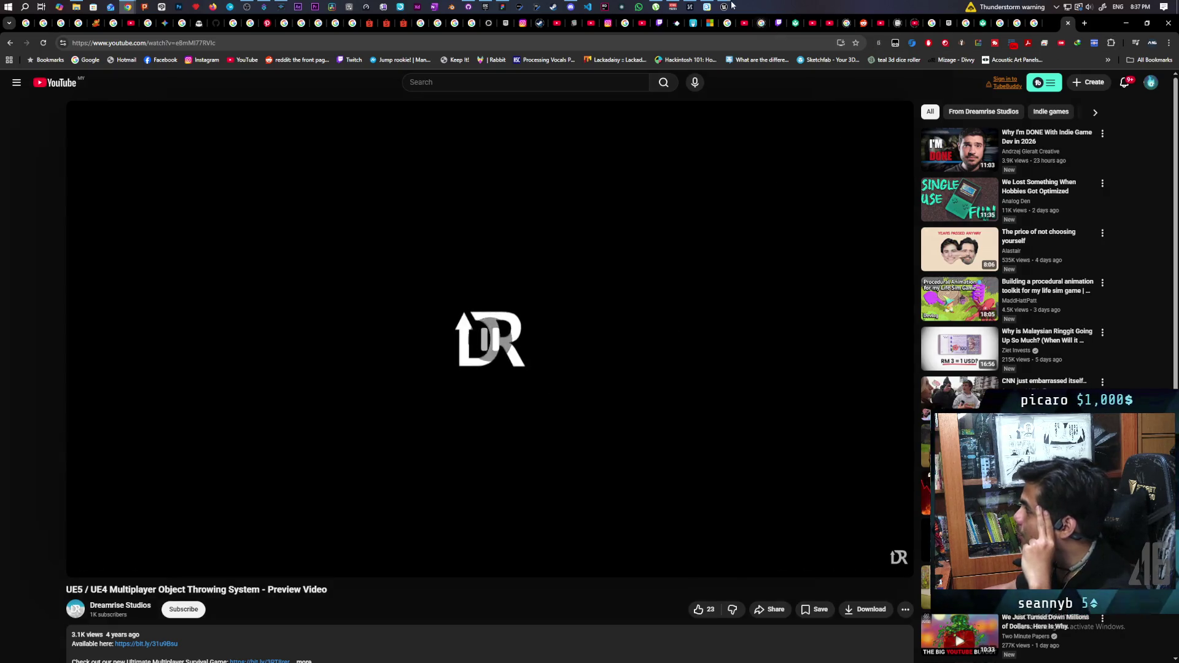
left_click(1051, 23)
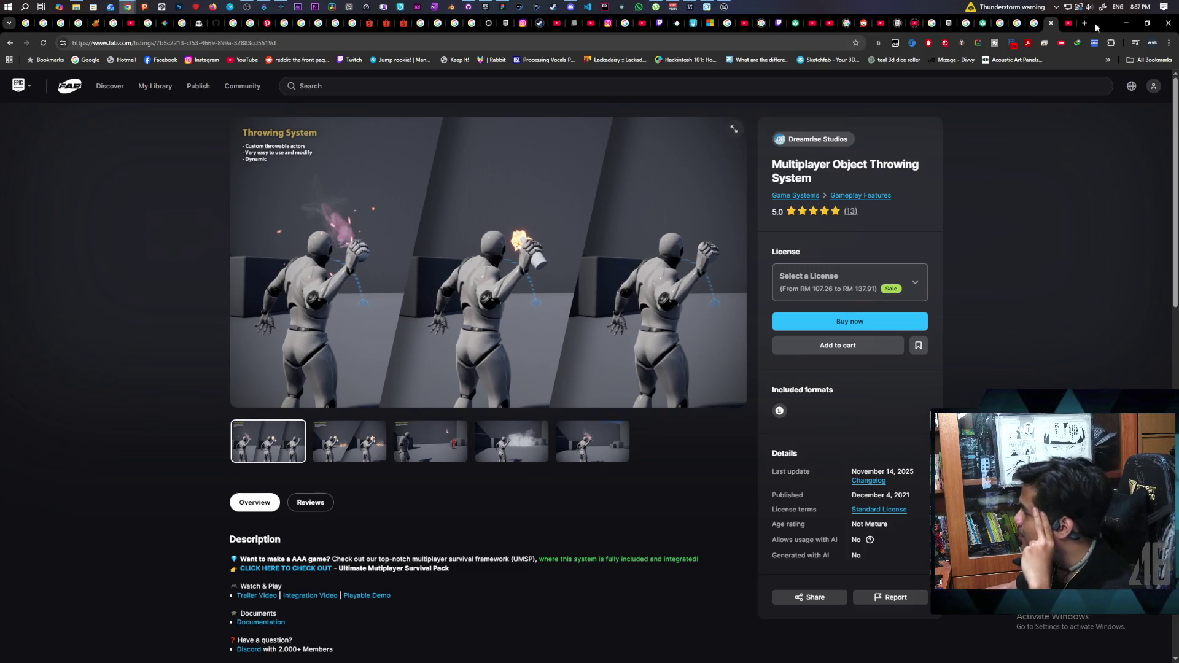
Switch to the YouTube tab holding the throwing system's preview video.
left_click(1069, 23)
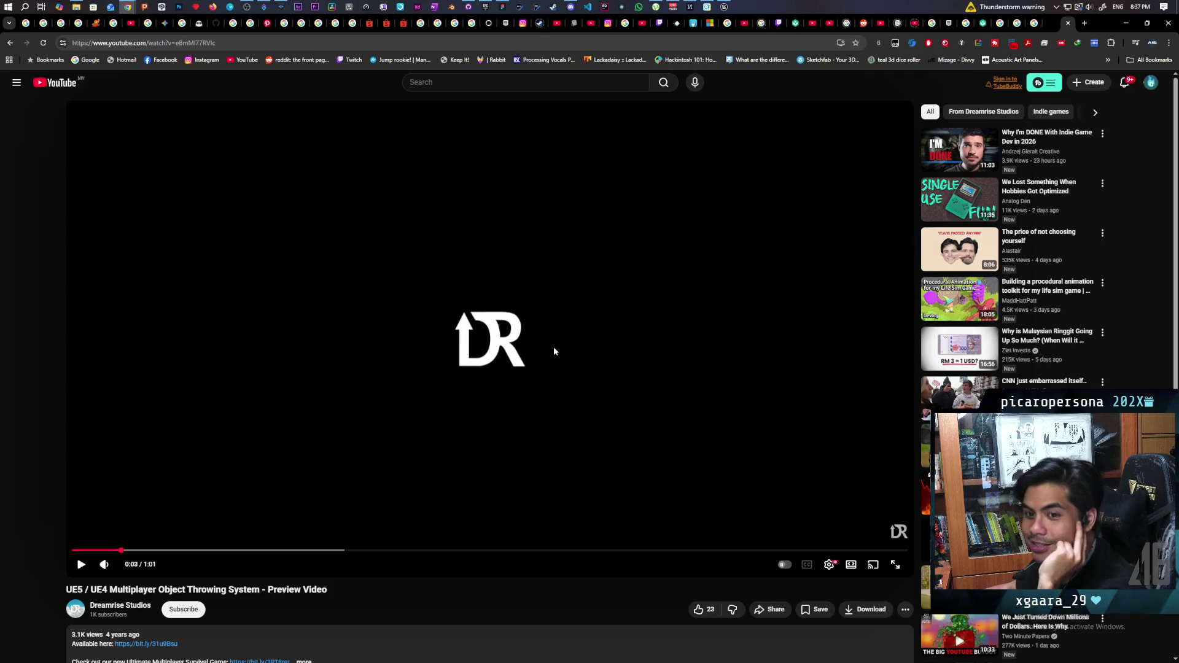
Watch the Multiplayer Object Throwing System preview to its 1:01 end, pausing on moments like the fire throw.
left_click(473, 353)
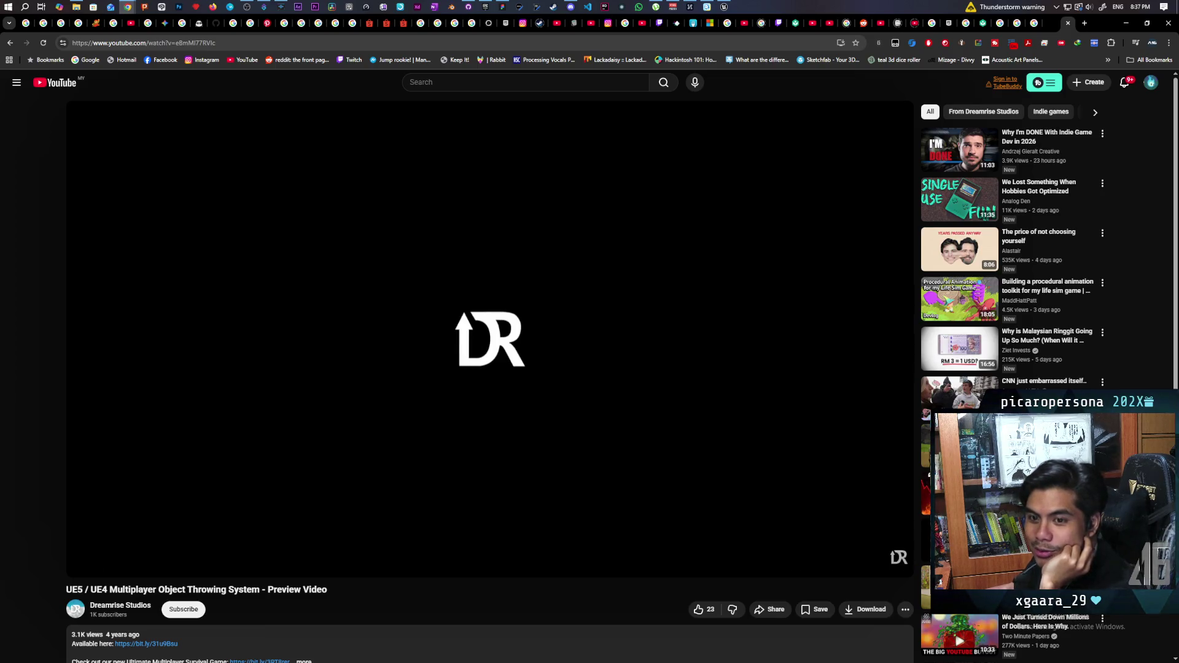
left_click(472, 353)
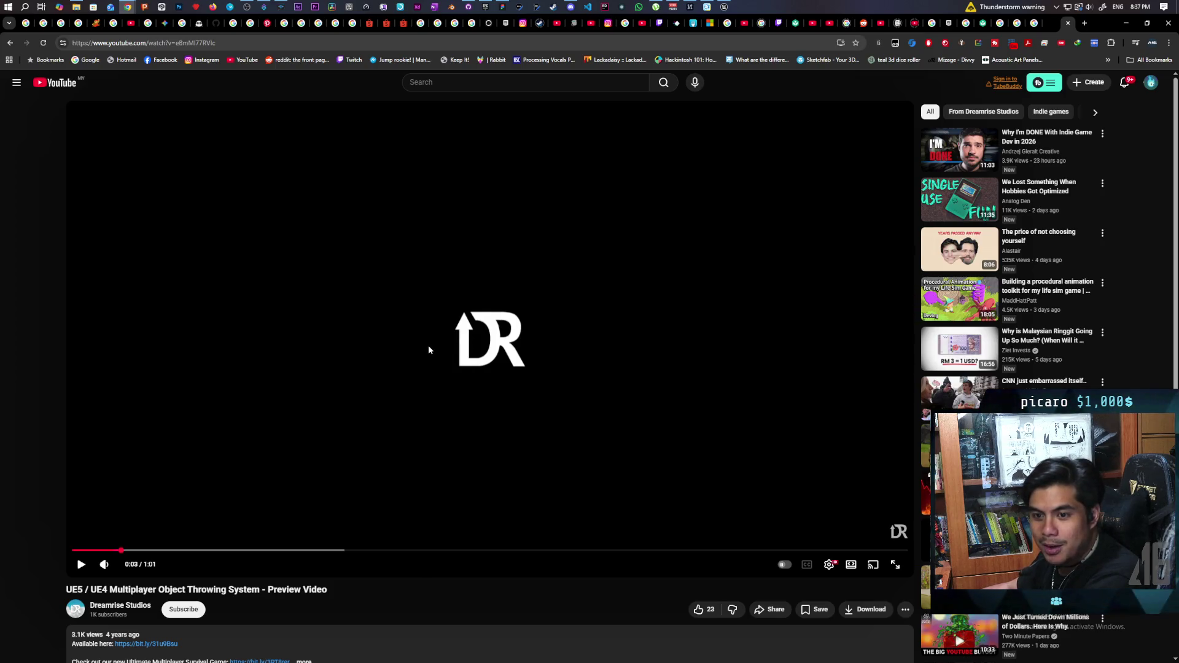
left_click(464, 359)
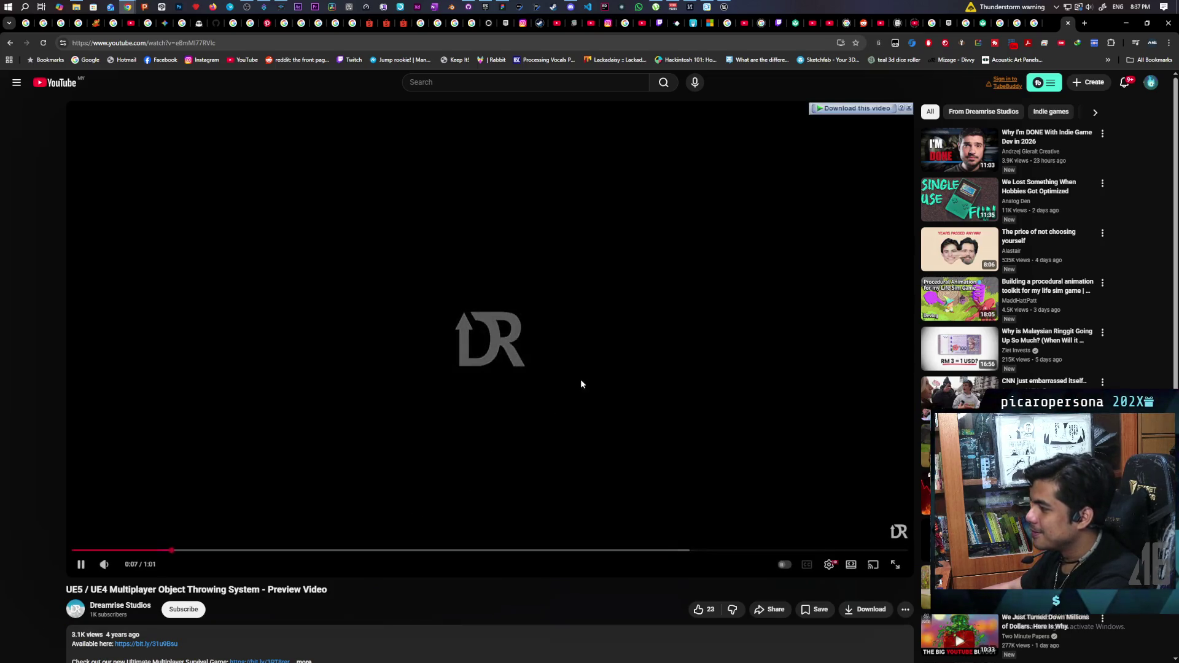
left_click(555, 388)
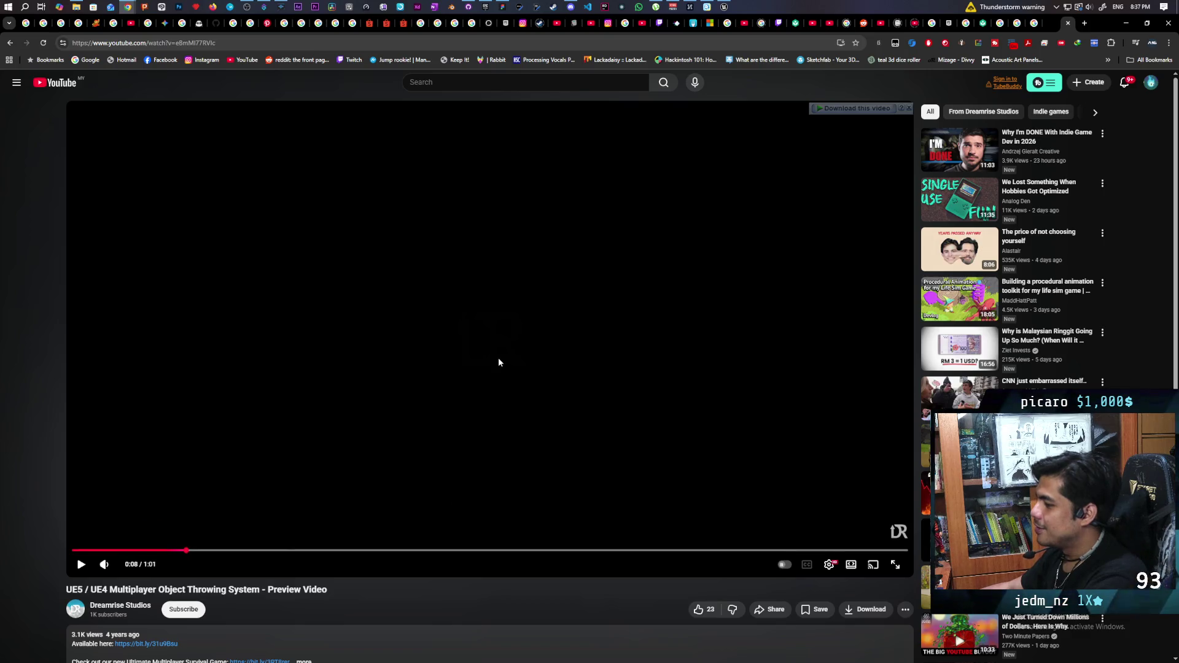
left_click(445, 517)
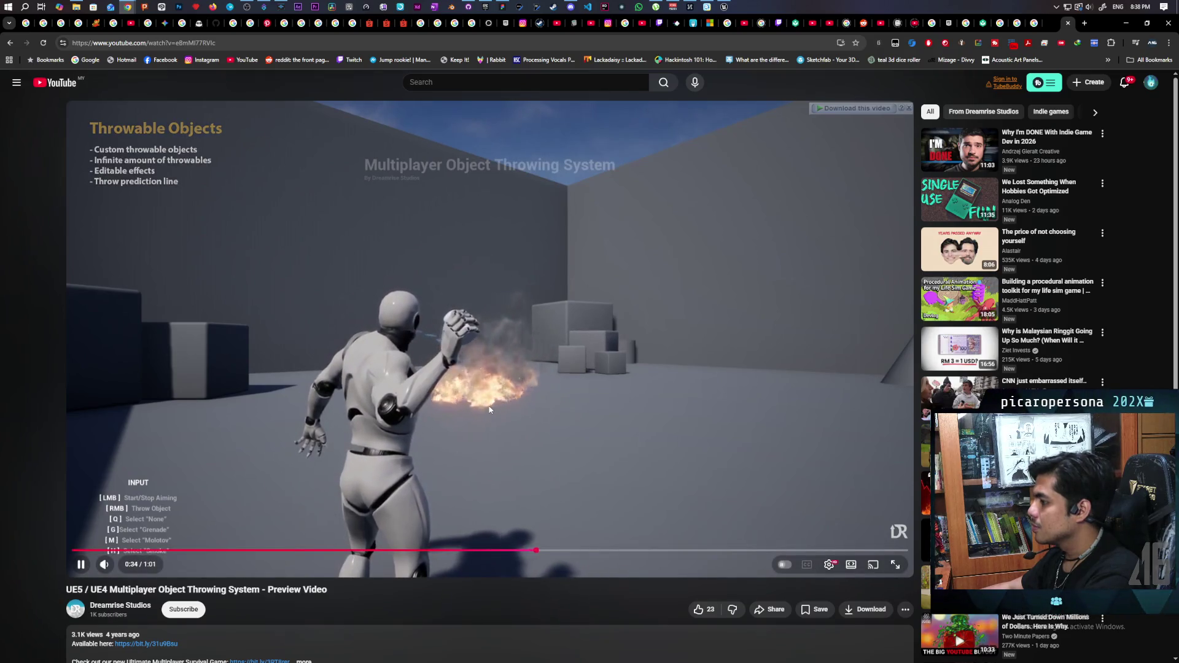
left_click(562, 403)
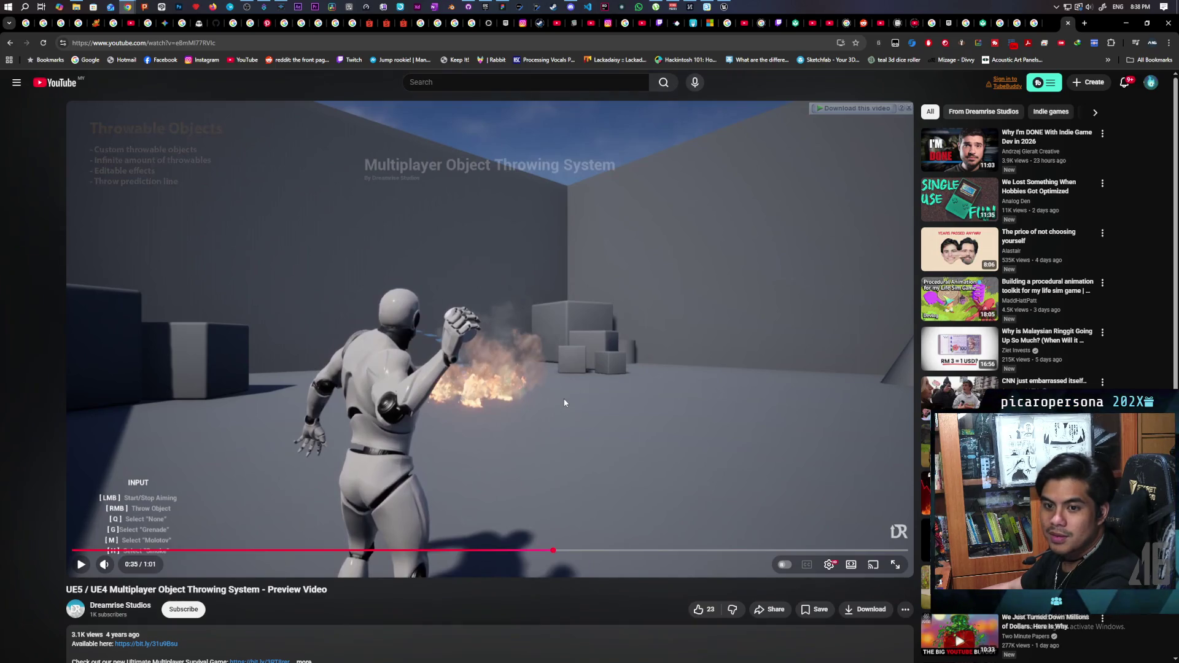
left_click(612, 412)
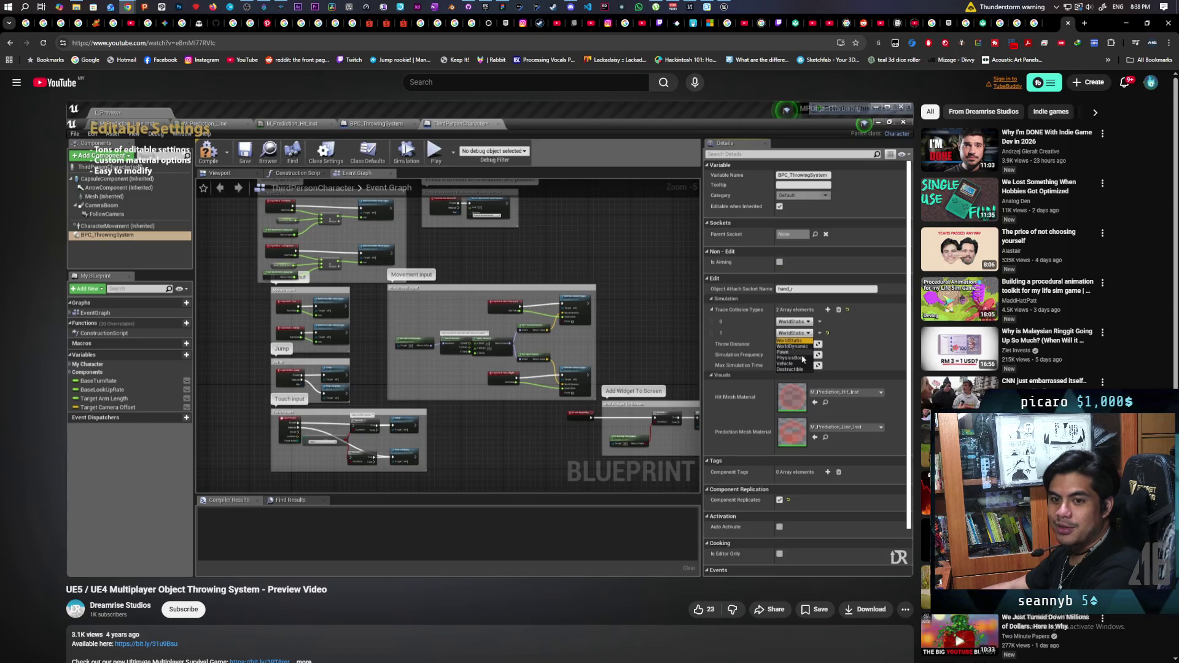
left_click(589, 290)
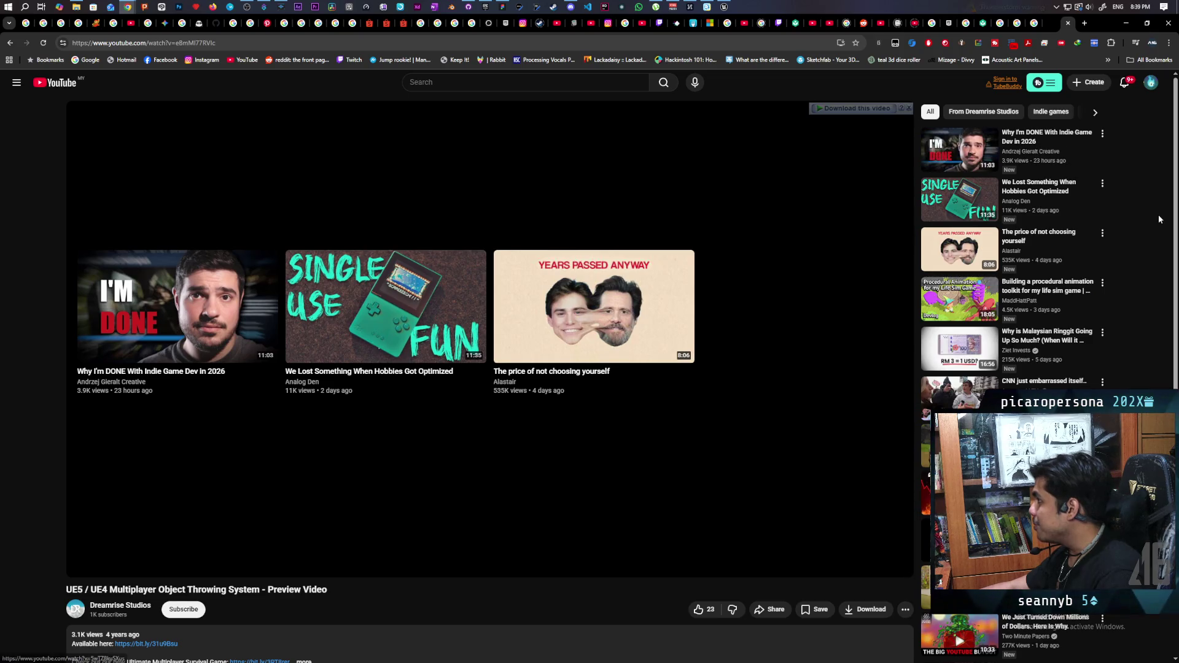
Open 'Why I'm DONE With Indie Game Dev in 2026' from the end screen suggestions.
left_click(958, 150)
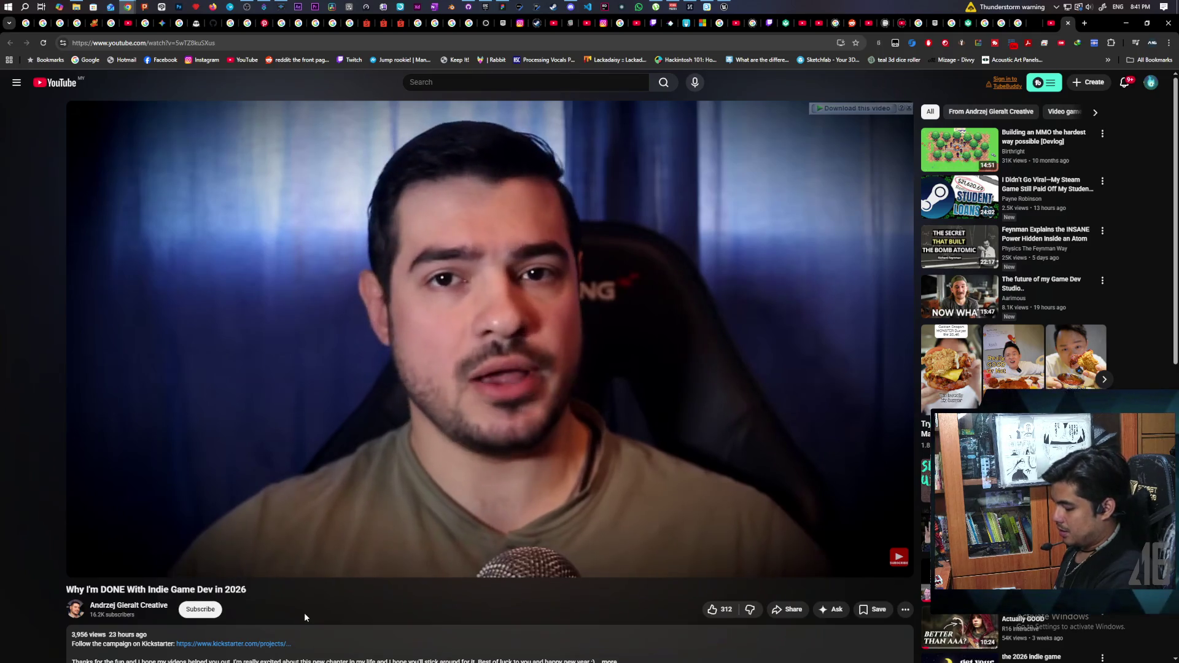
Watch the indie game dev talk with a few pauses, stopping at 3:32 of 11:02.
key("space")
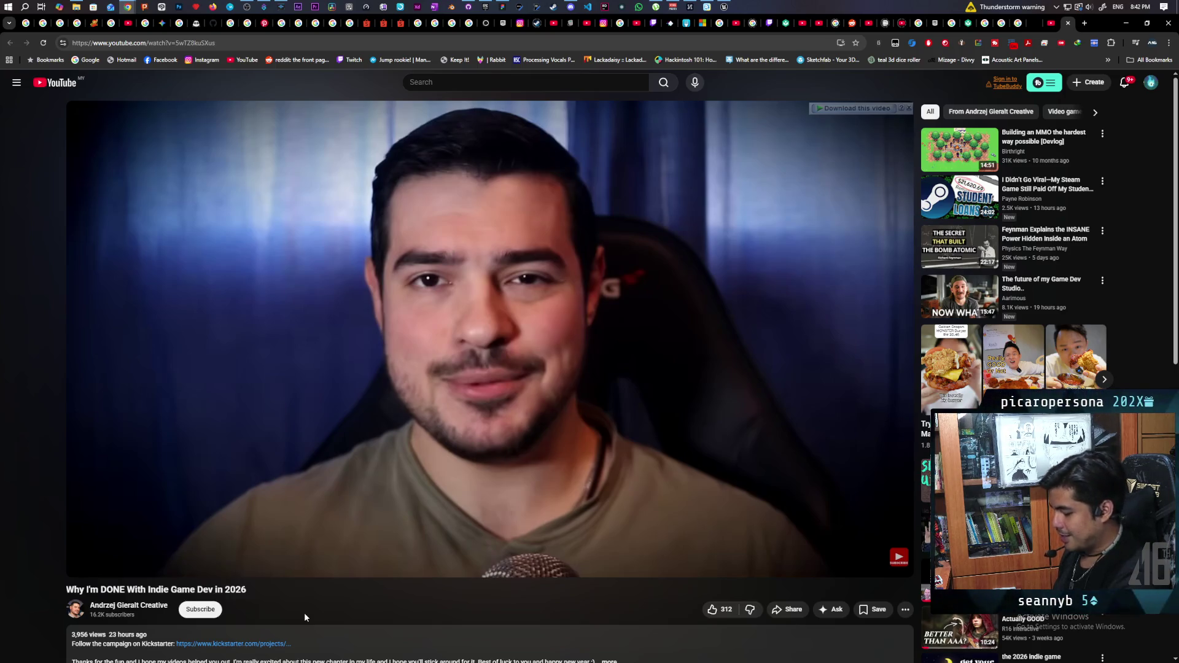
key("space")
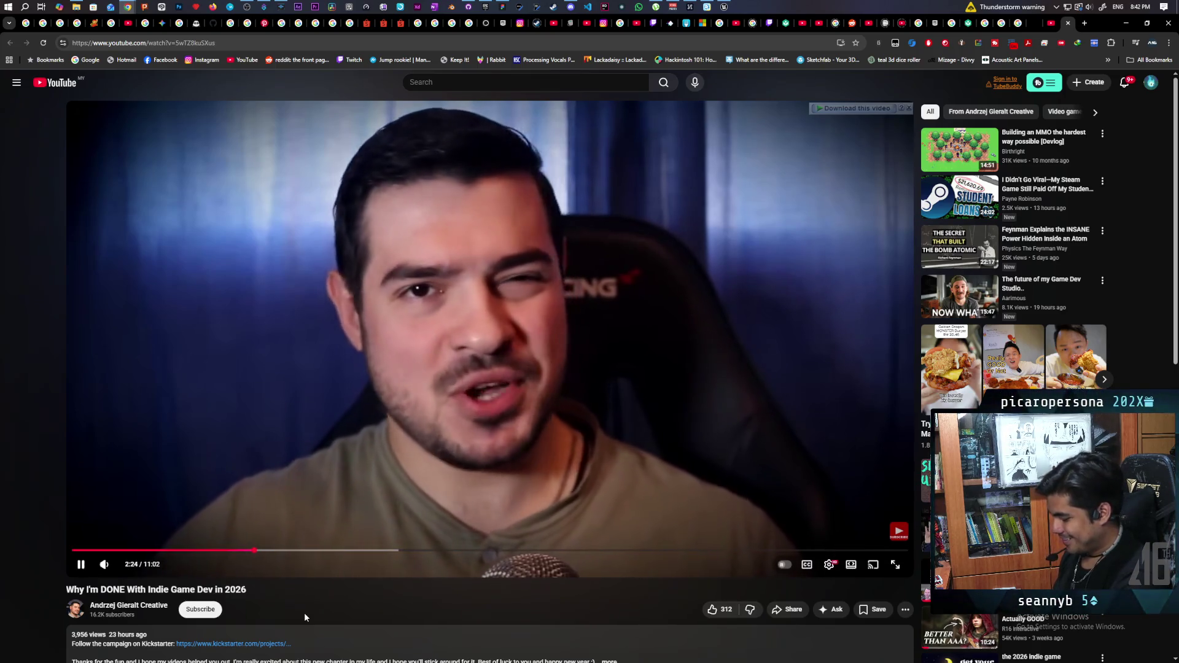
key("space")
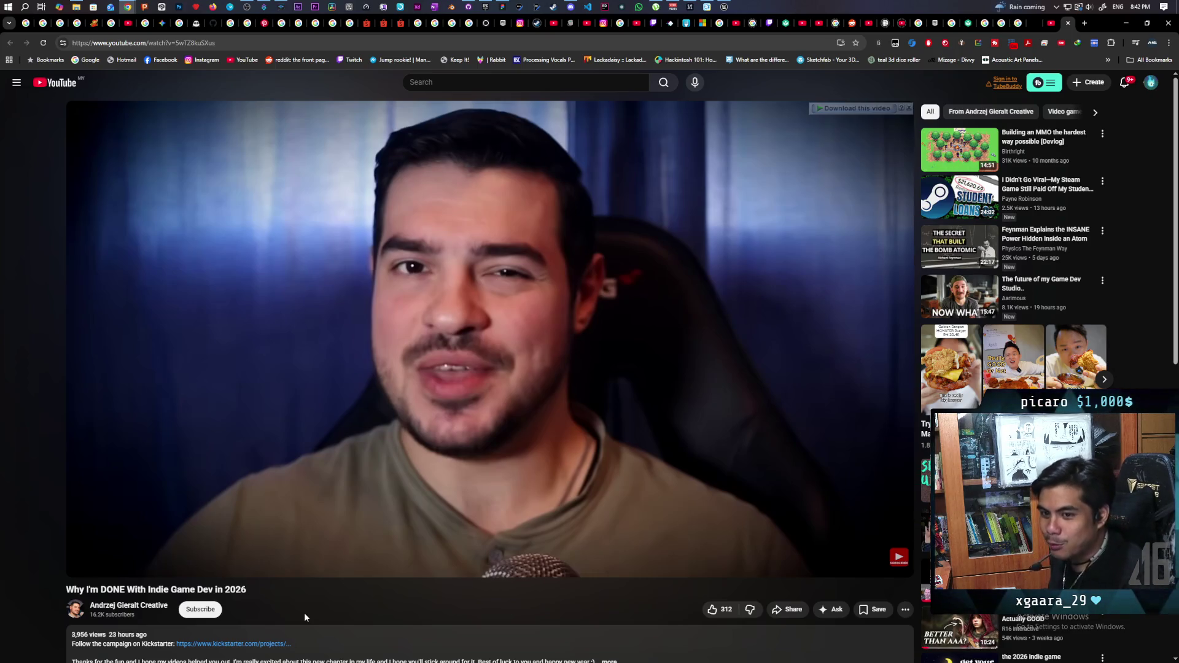
key("space")
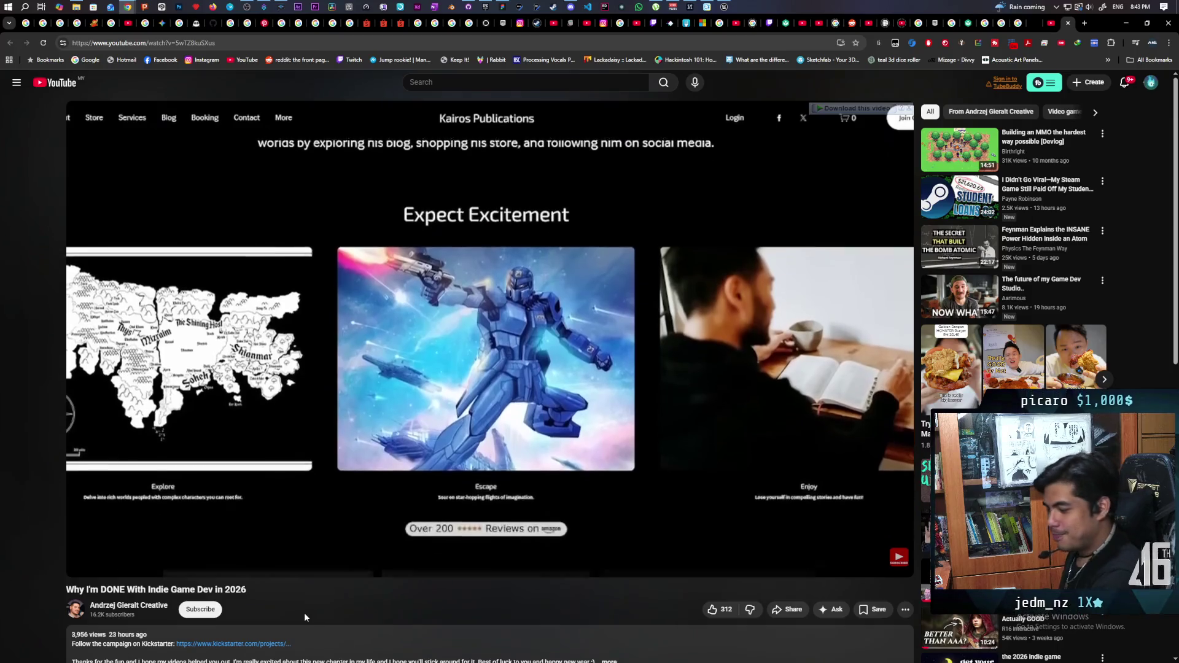
key("k")
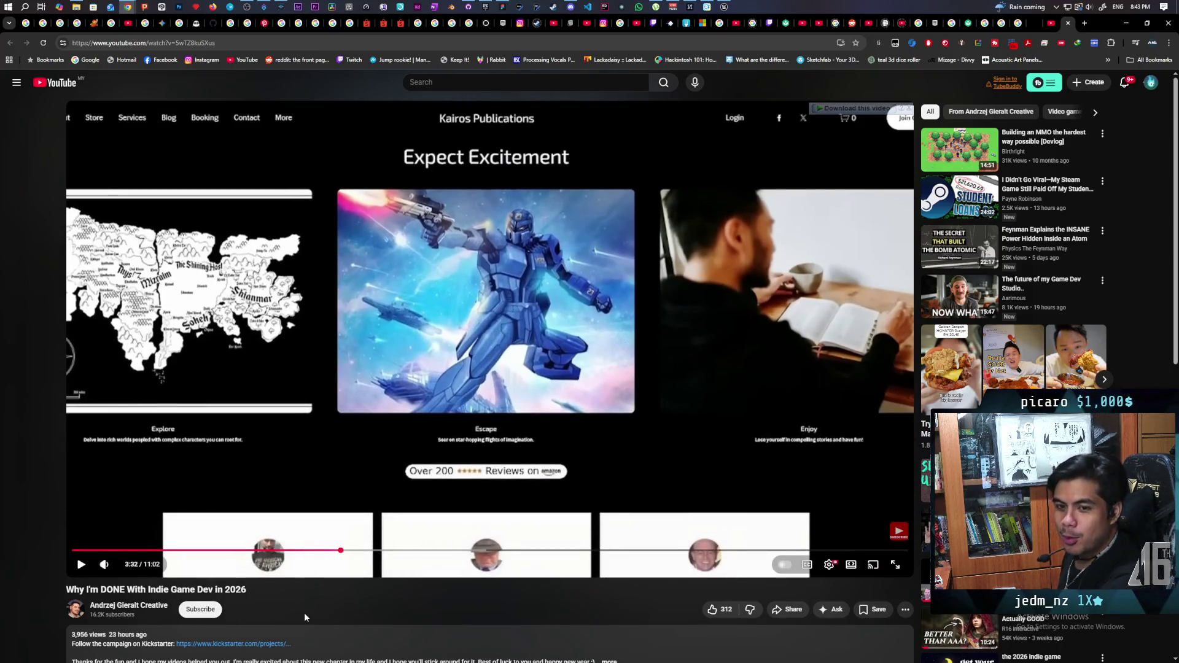